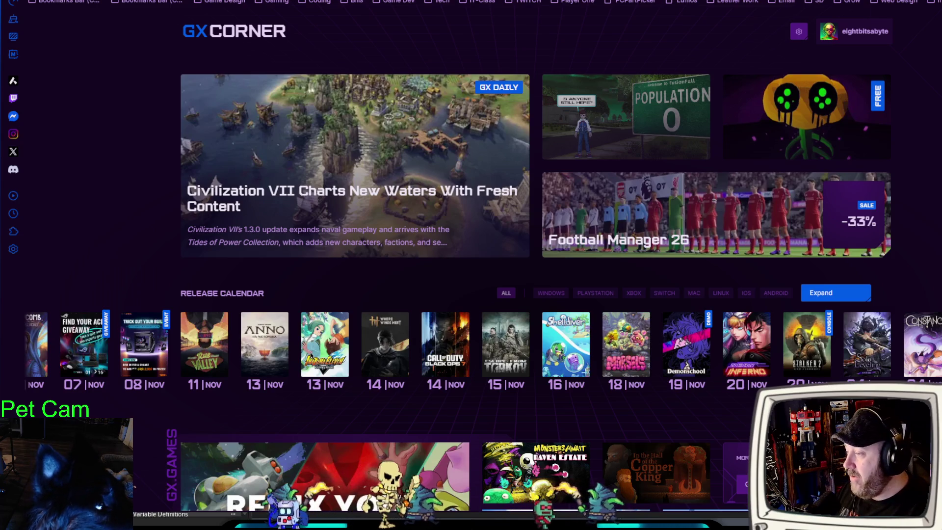
# Open the Civilization VII news article and play its developer update video
pyautogui.click(340, 214)
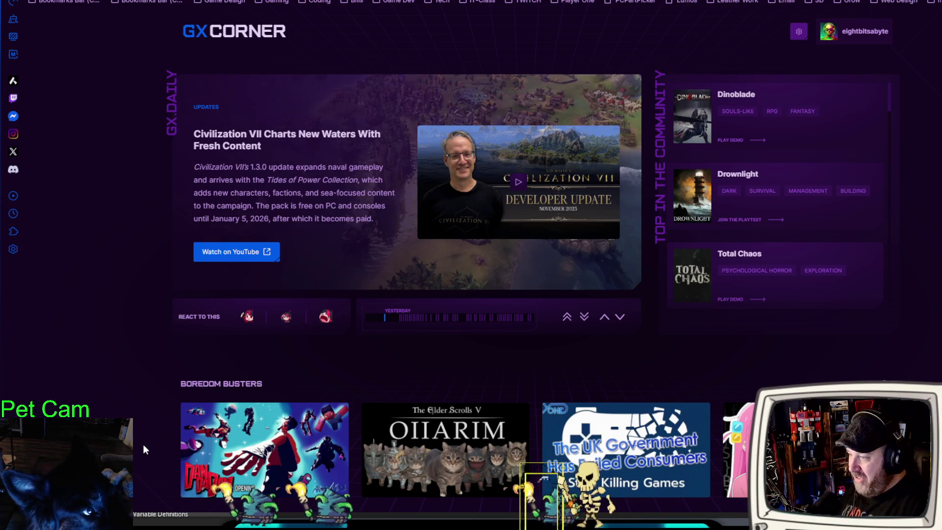
pyautogui.click(440, 142)
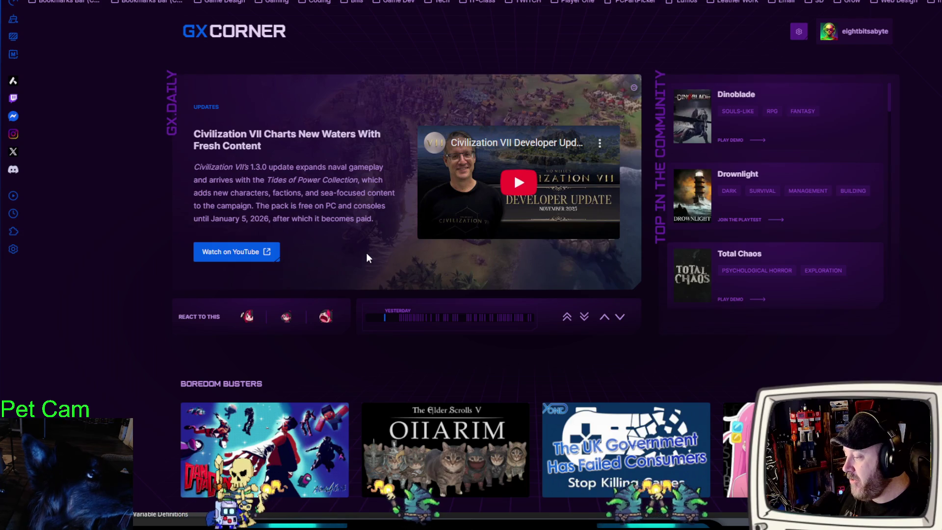
pyautogui.scroll(2, 368, 252)
pyautogui.scroll(2, 361, 254)
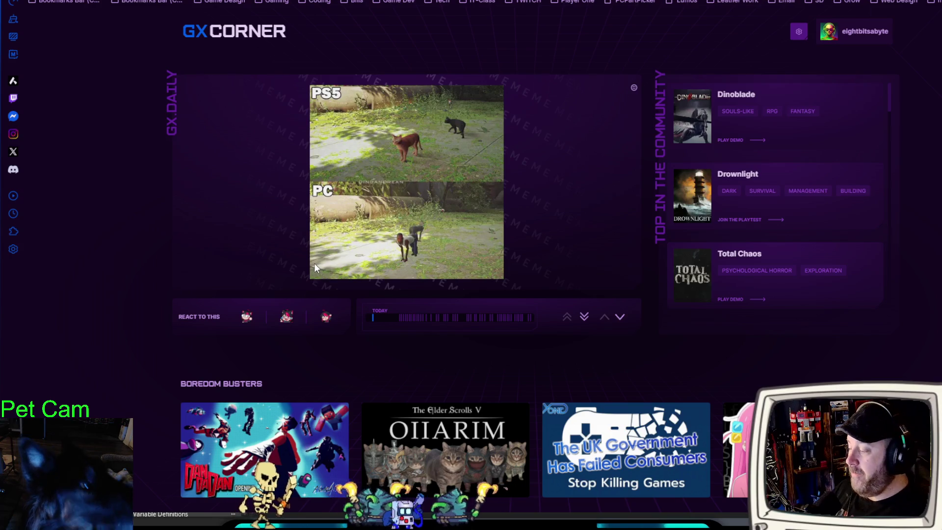
pyautogui.scroll(-1, 314, 265)
pyautogui.scroll(-10, 172, 368)
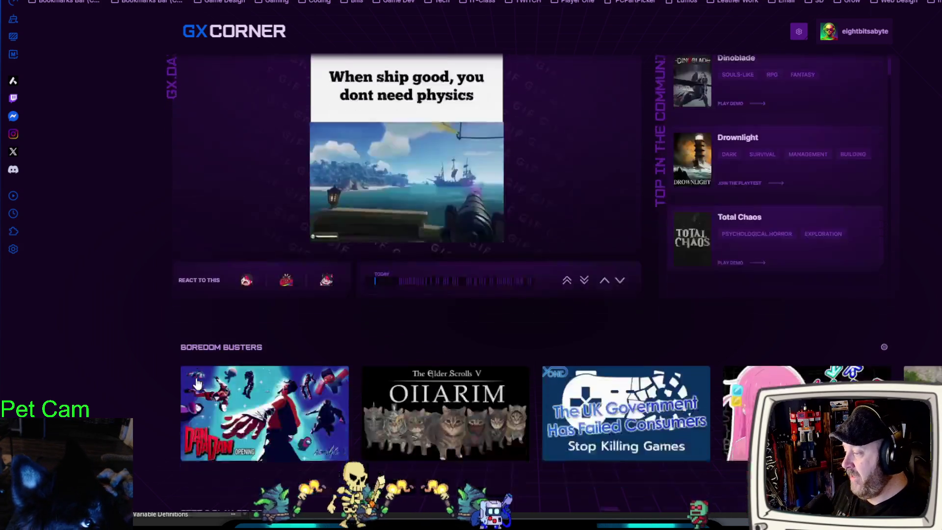
pyautogui.scroll(-12, 175, 358)
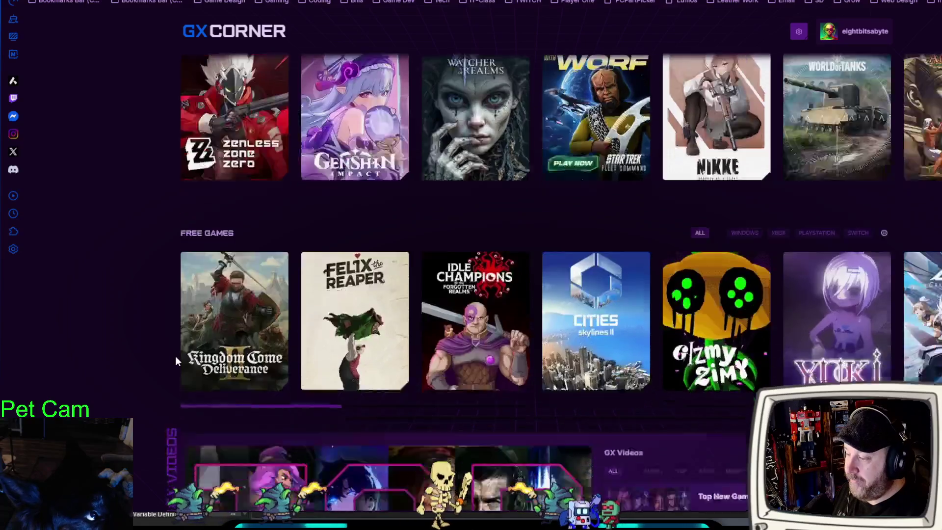
pyautogui.scroll(-3, 170, 358)
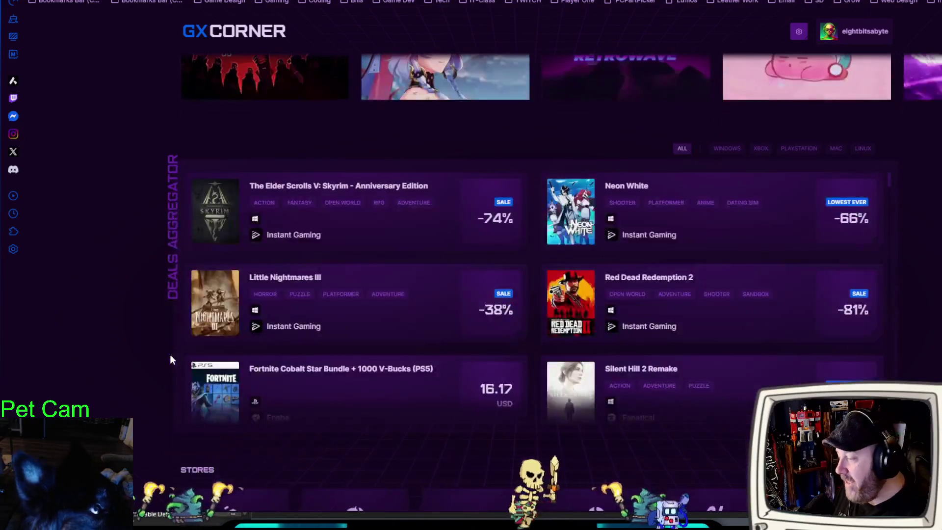
pyautogui.scroll(3, 167, 357)
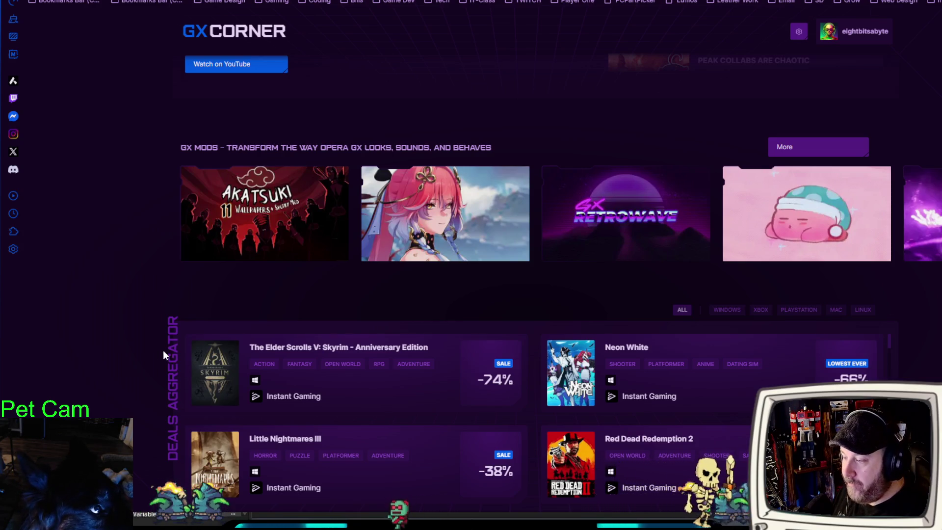
pyautogui.scroll(-15, 164, 351)
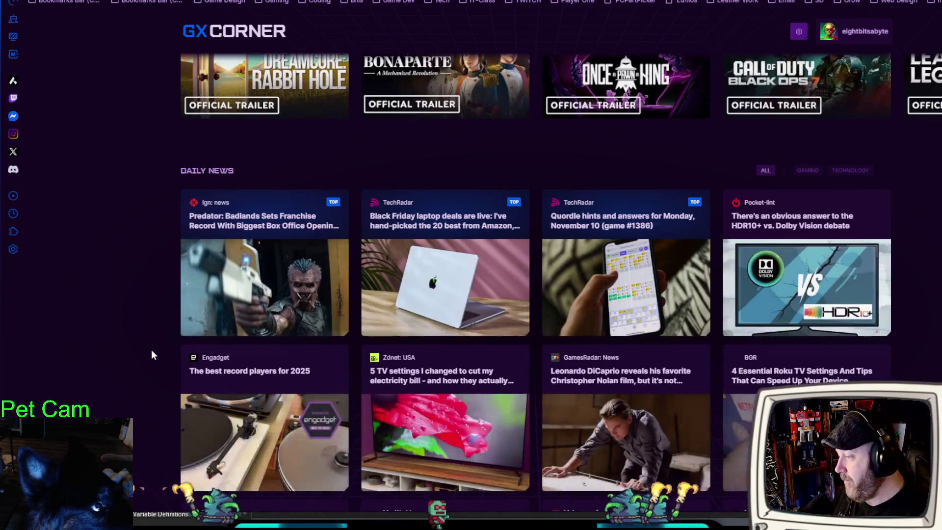
pyautogui.scroll(-5, 149, 349)
pyautogui.scroll(12, 147, 351)
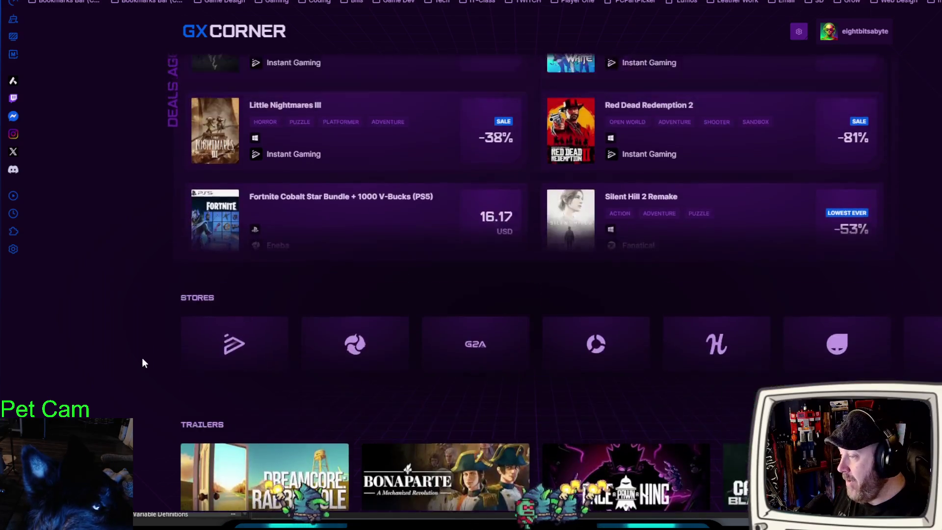
pyautogui.scroll(20, 142, 362)
pyautogui.scroll(20, 135, 350)
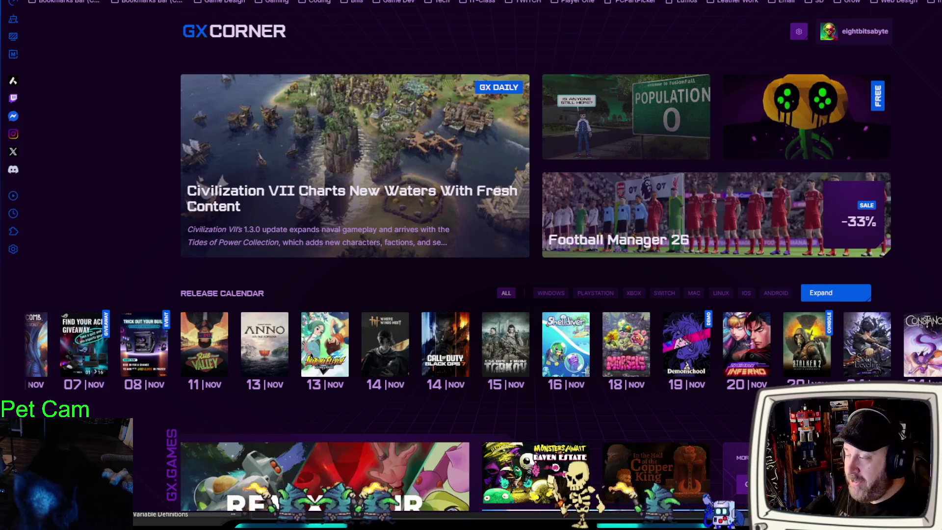
# Show the rm_world_map room, pan toward the village NPCs and widen the canvas, then bring SmartDraw forward
pyautogui.hotkey('alt', 'Tab')
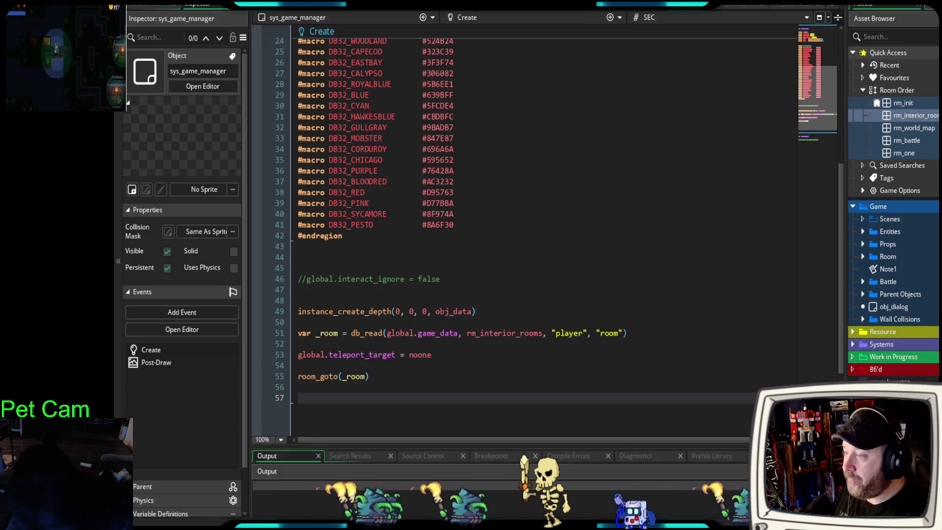
pyautogui.hotkey('ctrl', 'Tab')
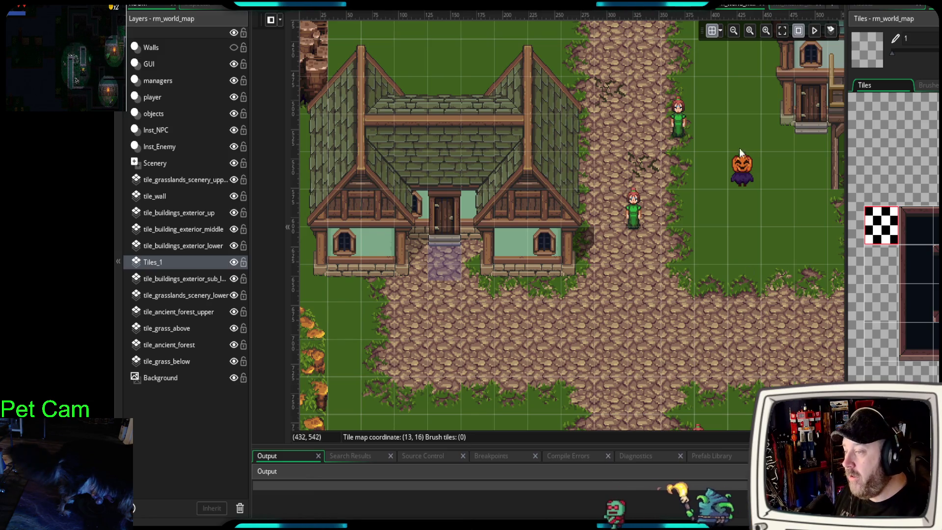
pyautogui.moveTo(771, 271)
pyautogui.mouseDown()
pyautogui.moveTo(573, 189)
pyautogui.moveTo(601, 226)
pyautogui.moveTo(593, 217)
pyautogui.mouseUp()
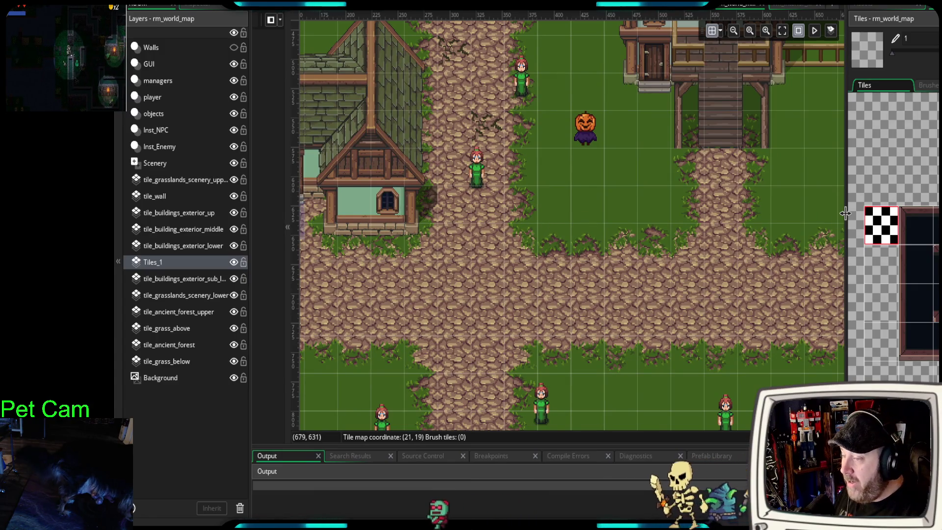
pyautogui.moveTo(850, 213); pyautogui.dragTo(859, 214)
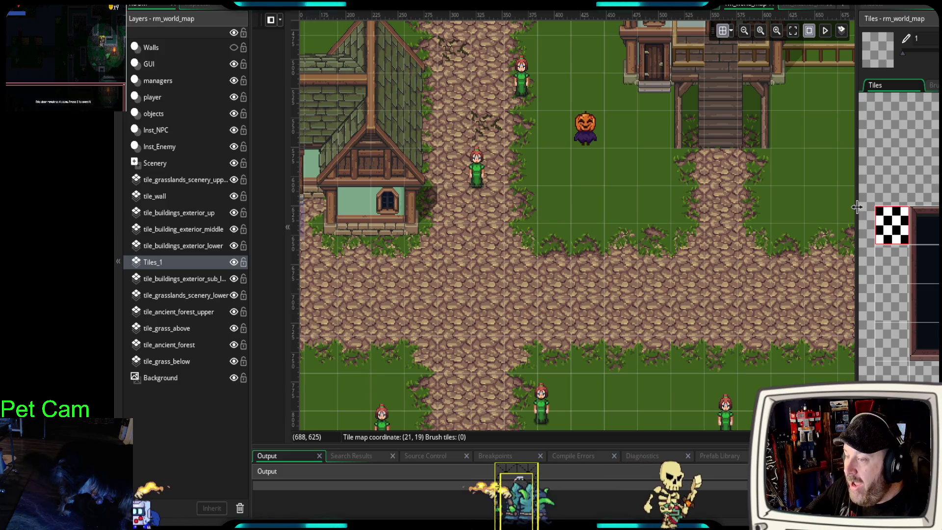
pyautogui.moveTo(856, 207); pyautogui.dragTo(858, 207)
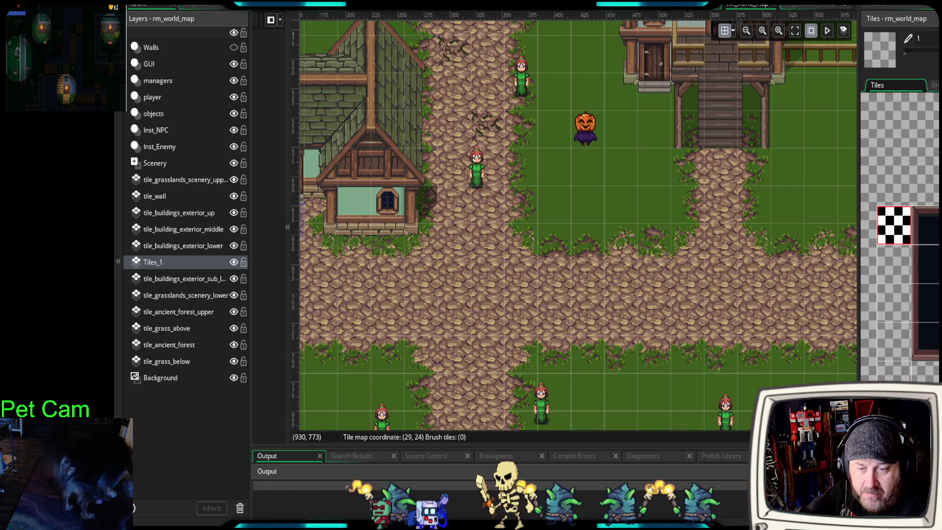
pyautogui.hotkey('alt', 'Tab')
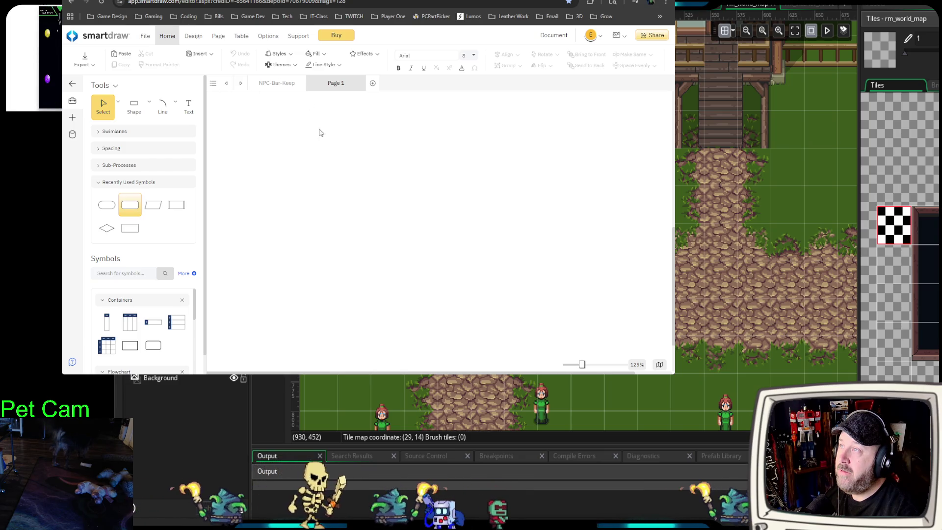
# Select the NPC-Bar-Keep page from the page list, reloading the SmartDraw editor when it stays blank
pyautogui.scroll(-2, 344, 196)
pyautogui.scroll(3, 350, 212)
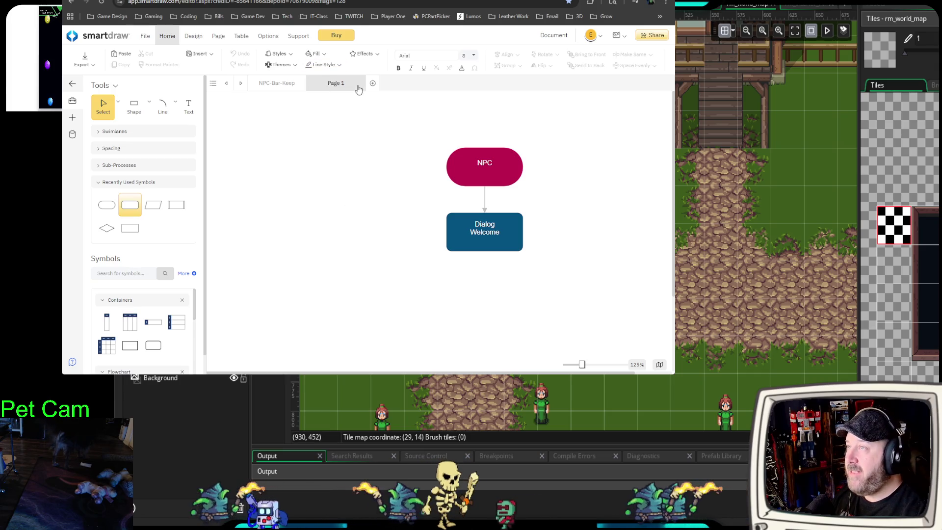
pyautogui.click(273, 86)
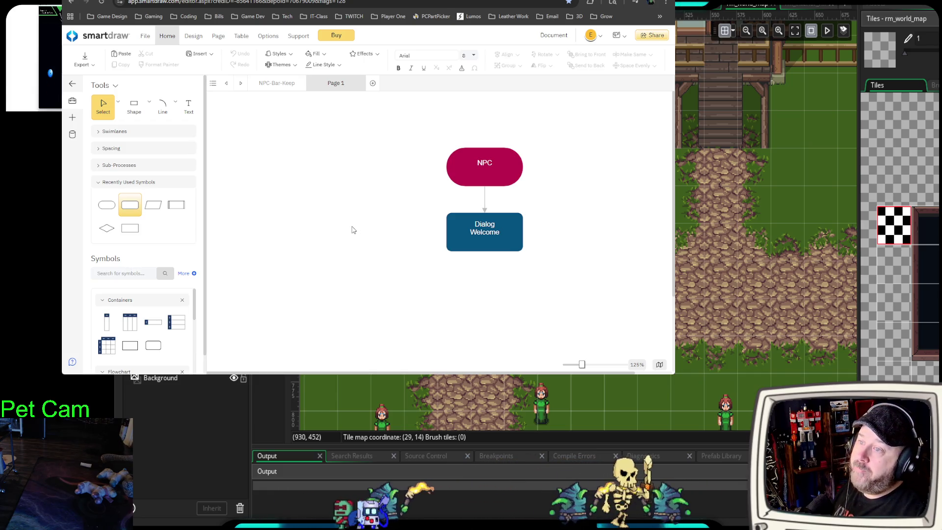
pyautogui.scroll(-1, 350, 231)
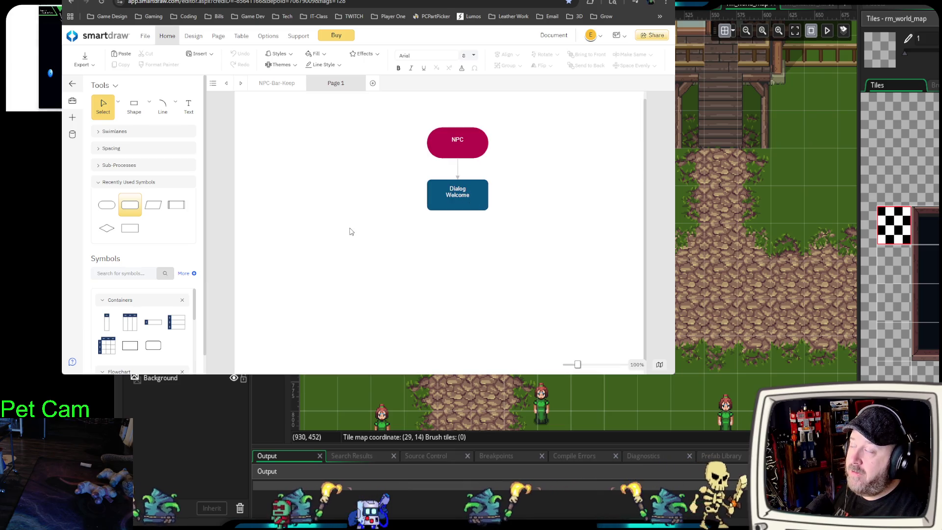
pyautogui.click(288, 87)
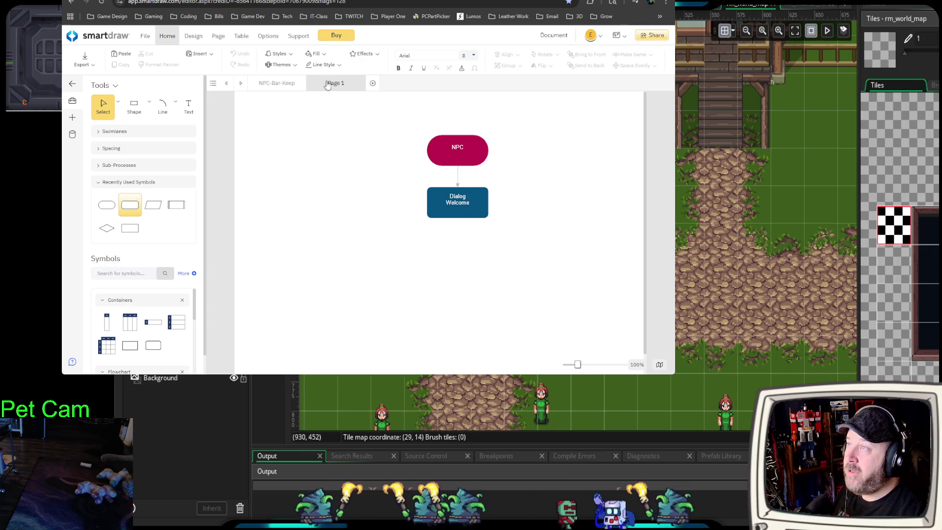
pyautogui.click(374, 85)
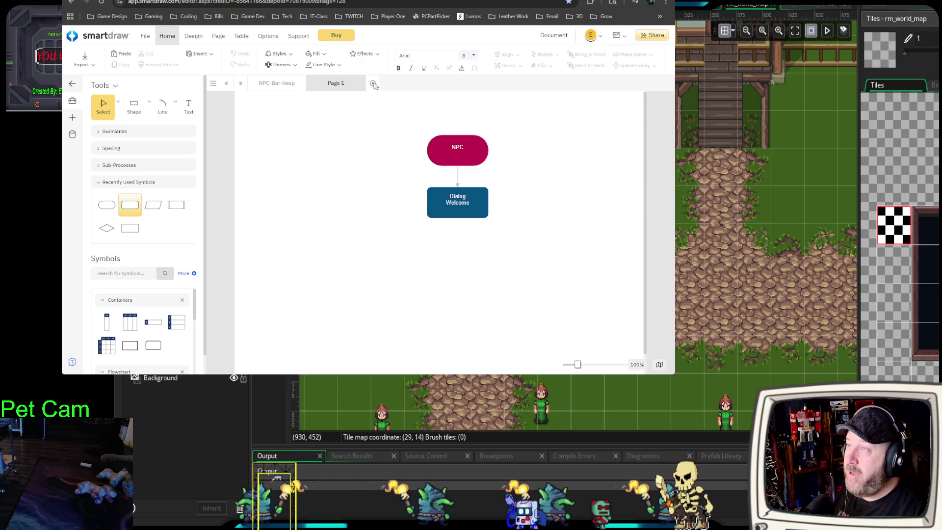
pyautogui.click(276, 84)
pyautogui.click(214, 86)
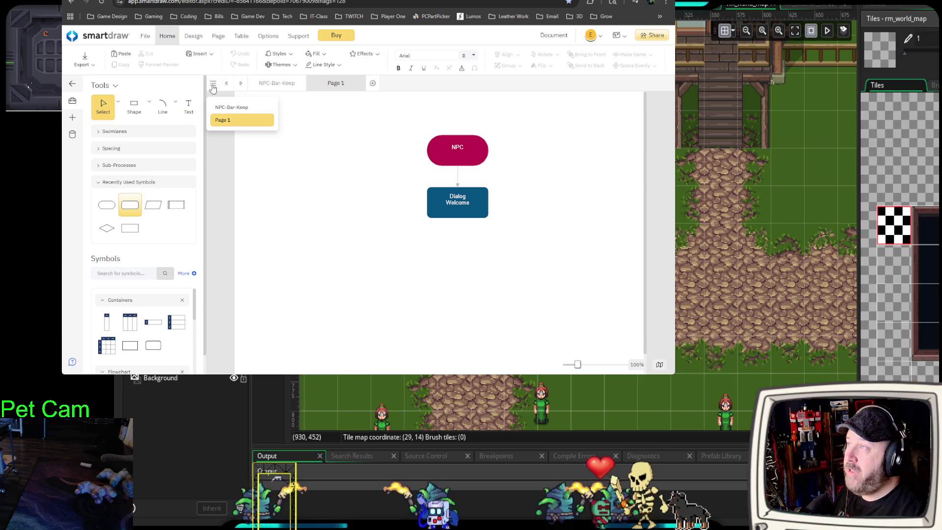
pyautogui.click(227, 106)
pyautogui.click(214, 84)
pyautogui.click(228, 107)
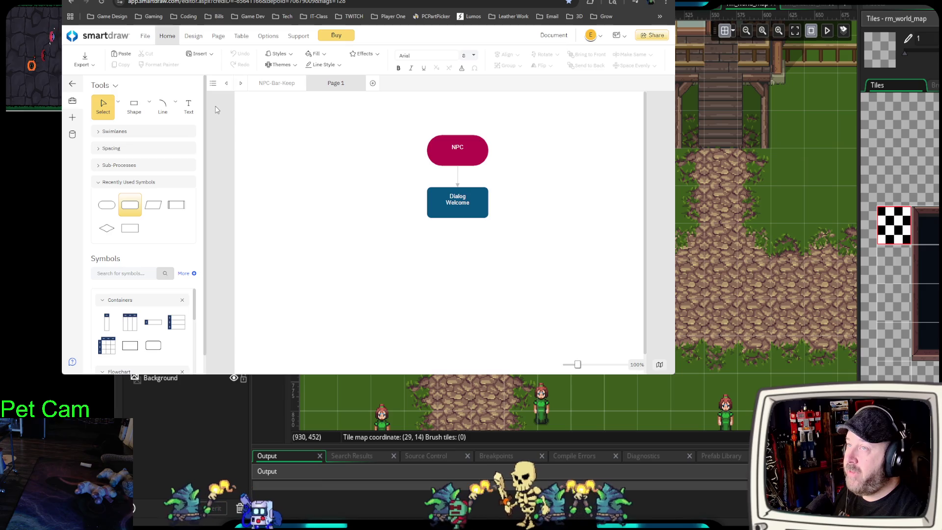
pyautogui.click(101, 4)
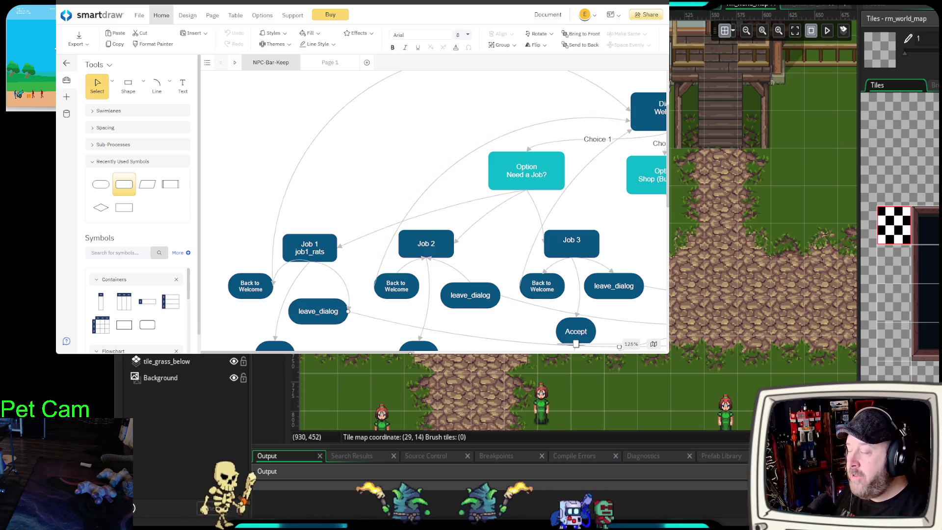
# Zoom the NPC-Bar-Keep flowchart out to 75% and pan to view it whole, then return to GameMaker
pyautogui.scroll(-1, 506, 315)
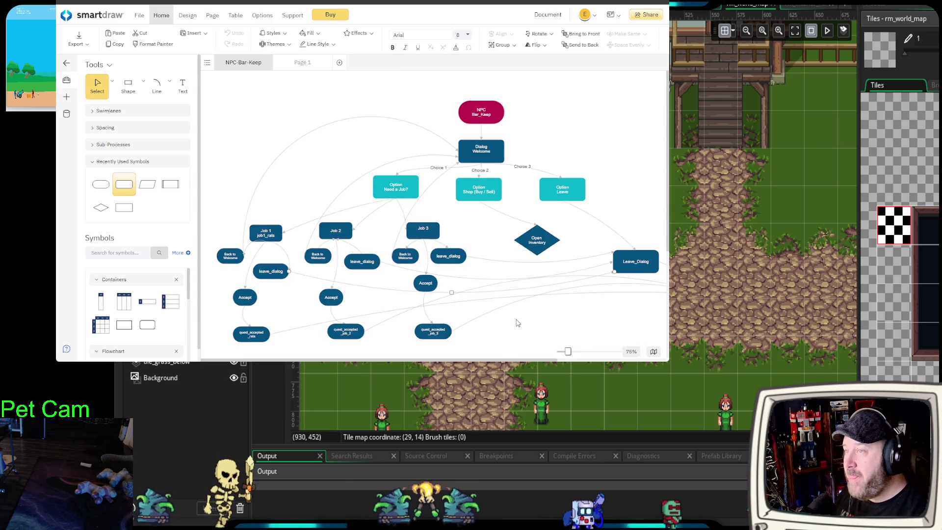
pyautogui.moveTo(515, 322); pyautogui.dragTo(505, 277)
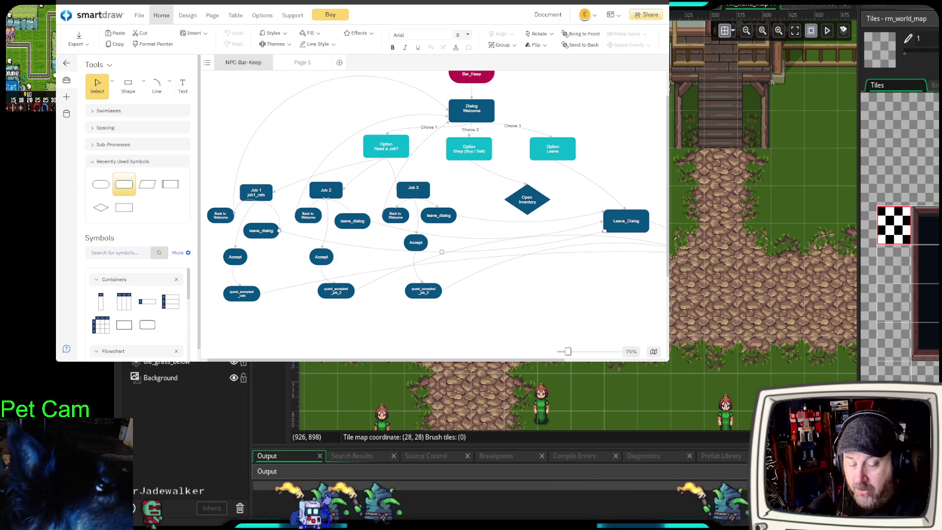
pyautogui.hotkey('alt', 'Tab')
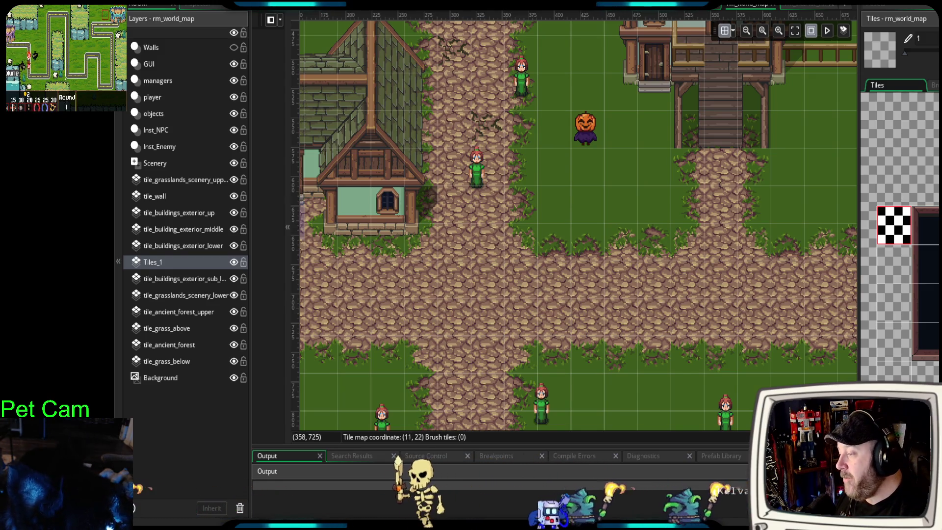
# Drag the Output panel splitter down to enlarge the rm_world_map canvas, then nudge the map view
pyautogui.scroll(-2, 501, 313)
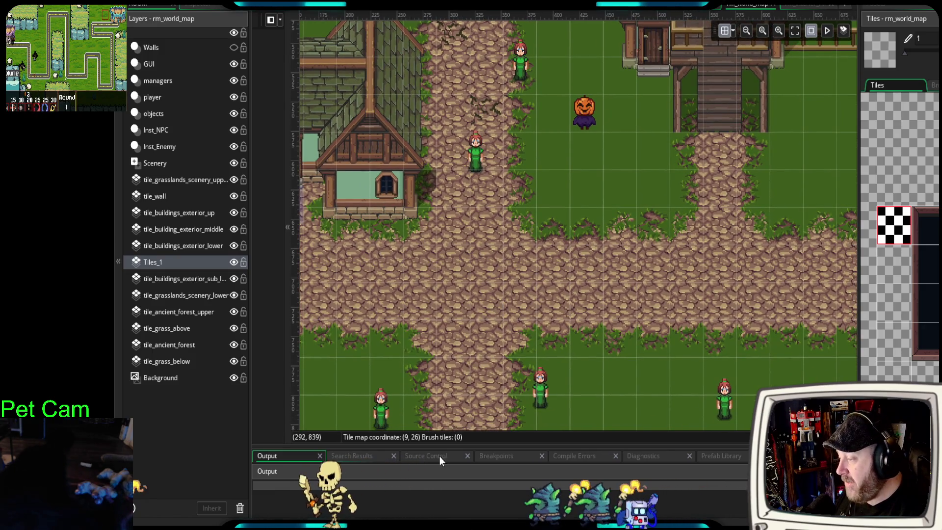
pyautogui.moveTo(424, 447); pyautogui.dragTo(424, 473)
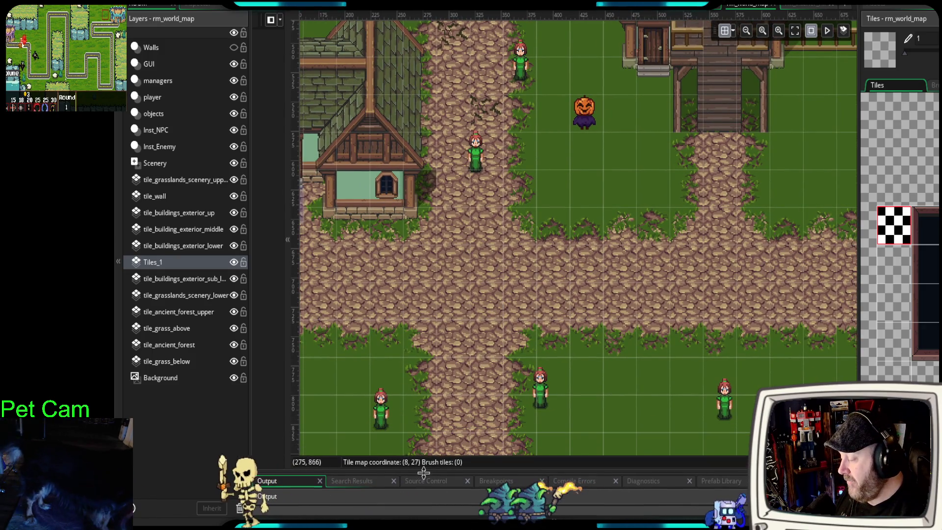
pyautogui.moveTo(469, 382); pyautogui.dragTo(472, 385)
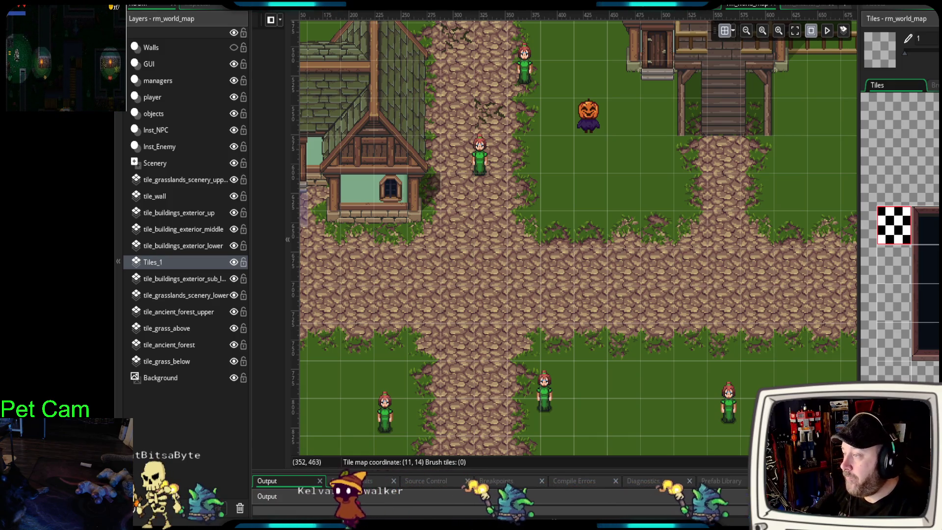
# Review the par_npcs Create event's chat variables region, then collapse the Asset Browser to widen the editor
pyautogui.hotkey('ctrl', 'Tab')
pyautogui.scroll(-4, 446, 280)
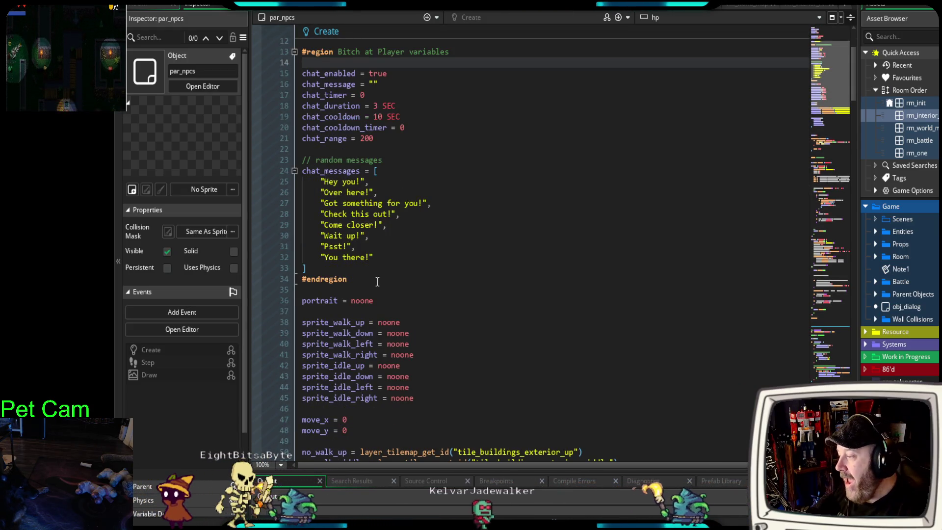
pyautogui.moveTo(377, 282); pyautogui.dragTo(278, 177)
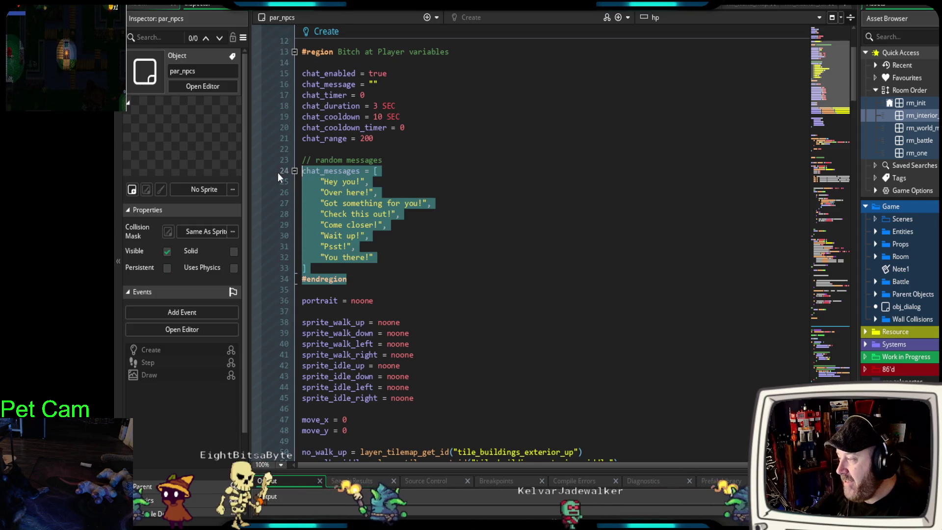
pyautogui.click(374, 269)
pyautogui.click(354, 278)
pyautogui.moveTo(353, 278); pyautogui.dragTo(300, 52)
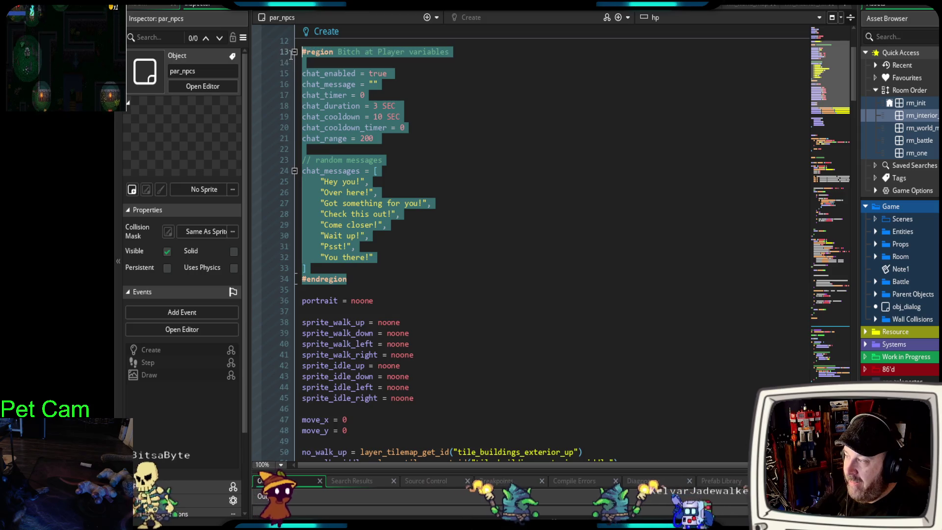
pyautogui.click(427, 241)
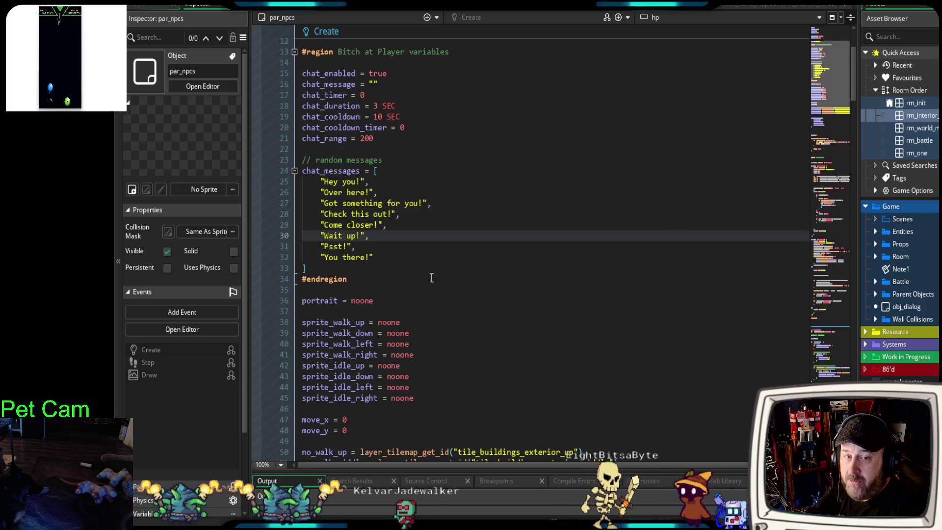
pyautogui.moveTo(860, 253); pyautogui.dragTo(938, 252)
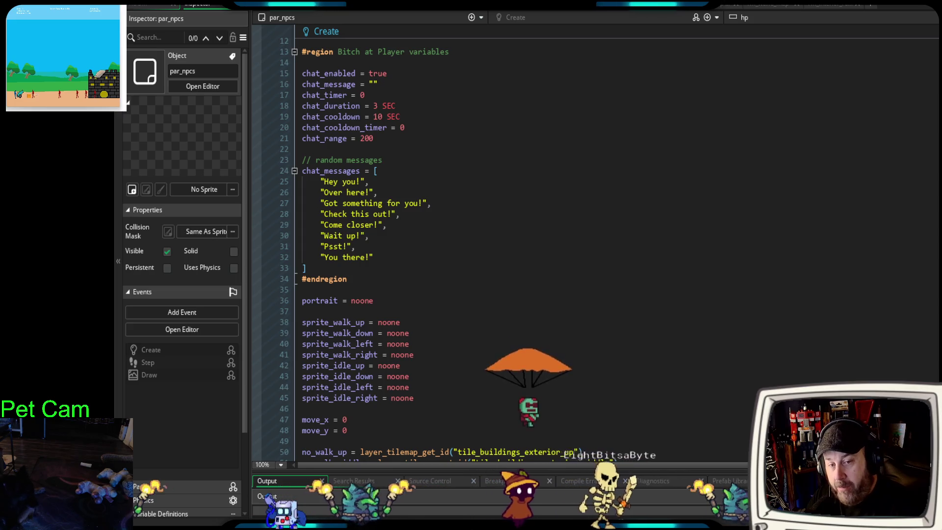
# Drag the right dock splitter back left so the Asset Browser partly reopens beside the code
pyautogui.moveTo(939, 252)
pyautogui.mouseDown()
pyautogui.moveTo(805, 254)
pyautogui.moveTo(922, 256)
pyautogui.mouseUp()
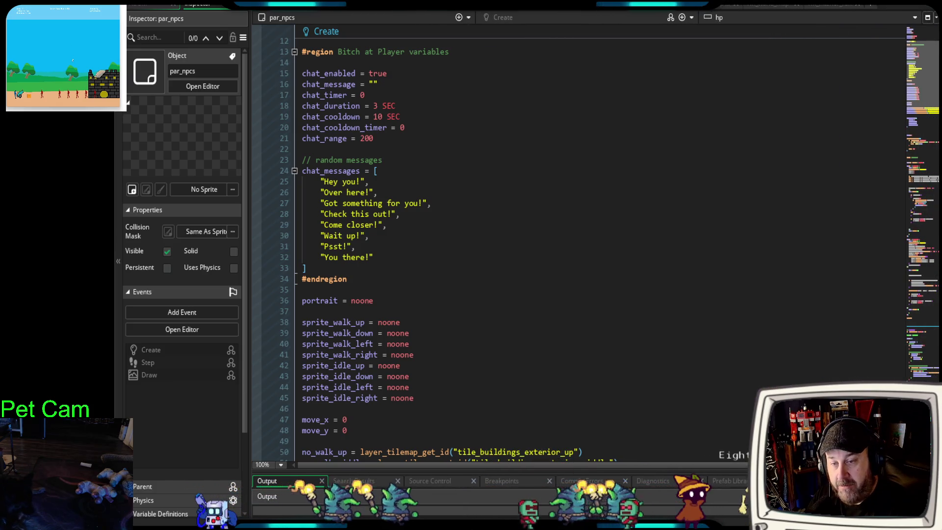
pyautogui.moveTo(939, 253)
pyautogui.mouseDown()
pyautogui.moveTo(926, 248)
pyautogui.moveTo(936, 248)
pyautogui.mouseUp()
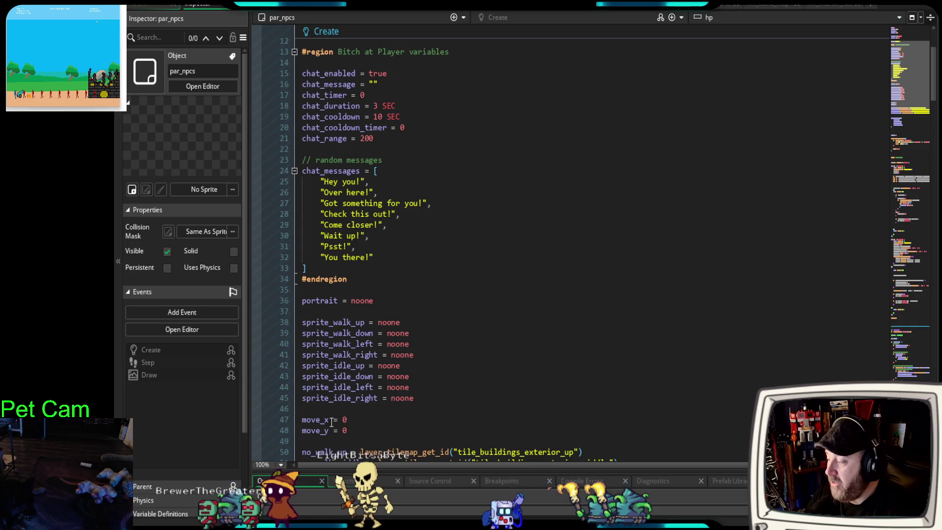
pyautogui.scroll(-2, 180, 370)
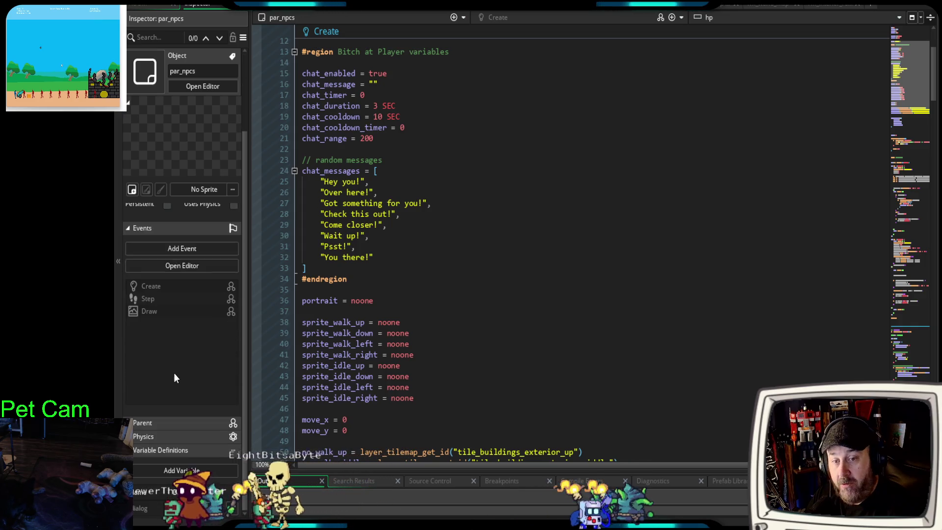
pyautogui.scroll(2, 163, 436)
pyautogui.scroll(-2, 160, 443)
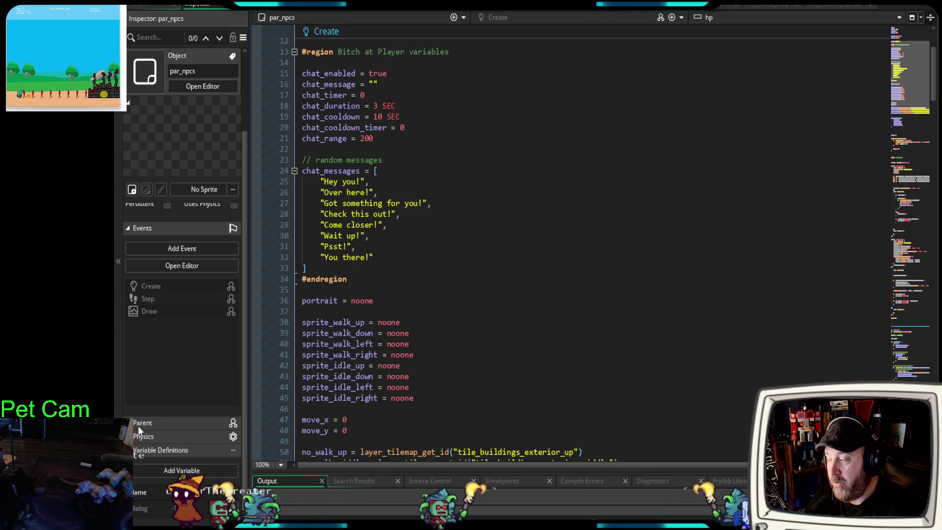
pyautogui.scroll(2, 196, 369)
pyautogui.click(156, 5)
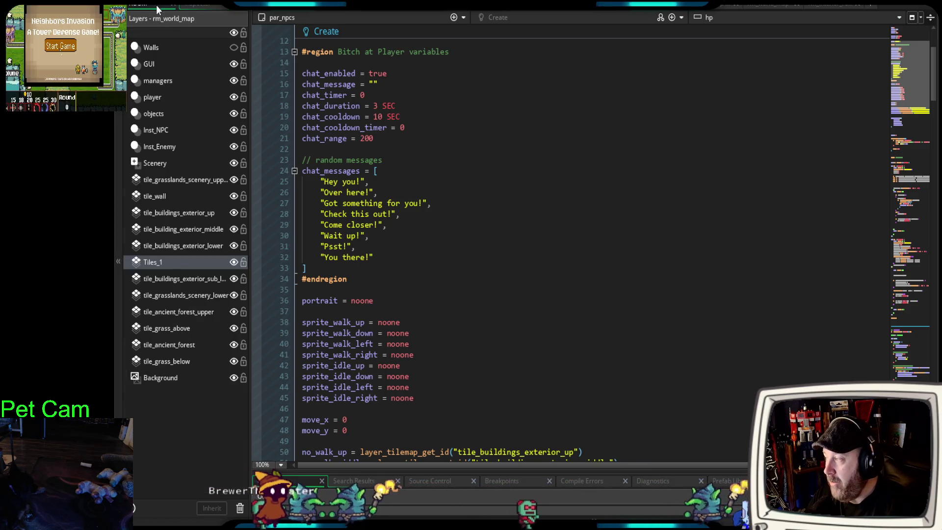
pyautogui.click(208, 4)
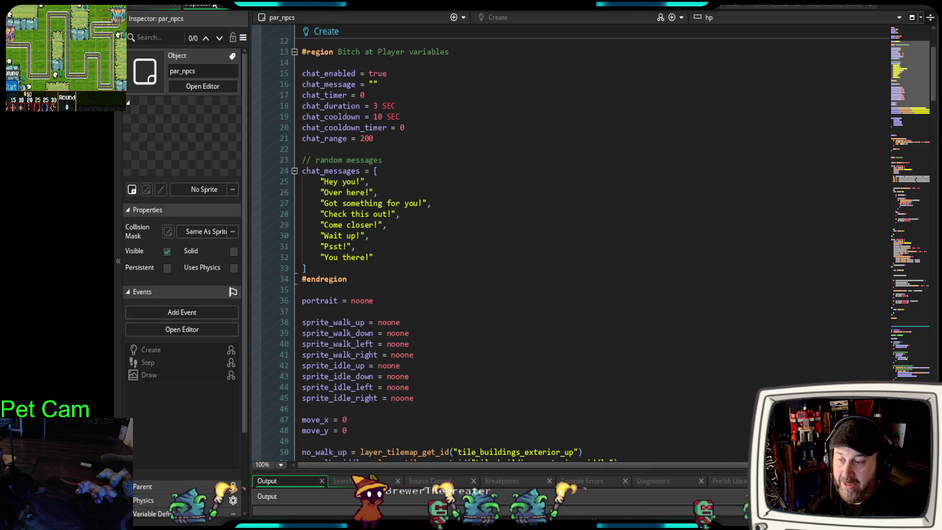
pyautogui.hotkey('ctrl', 'alt', 'a')
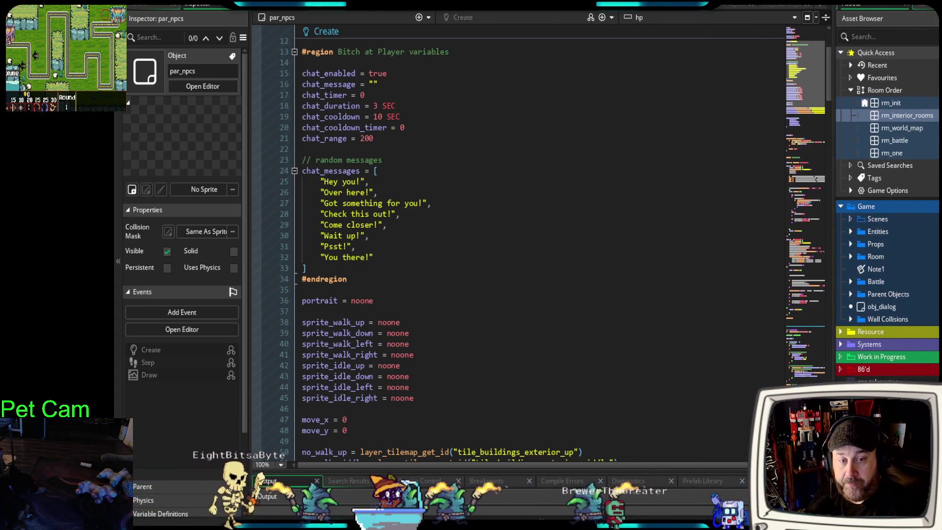
pyautogui.hotkey('ctrl', 'alt', 'a')
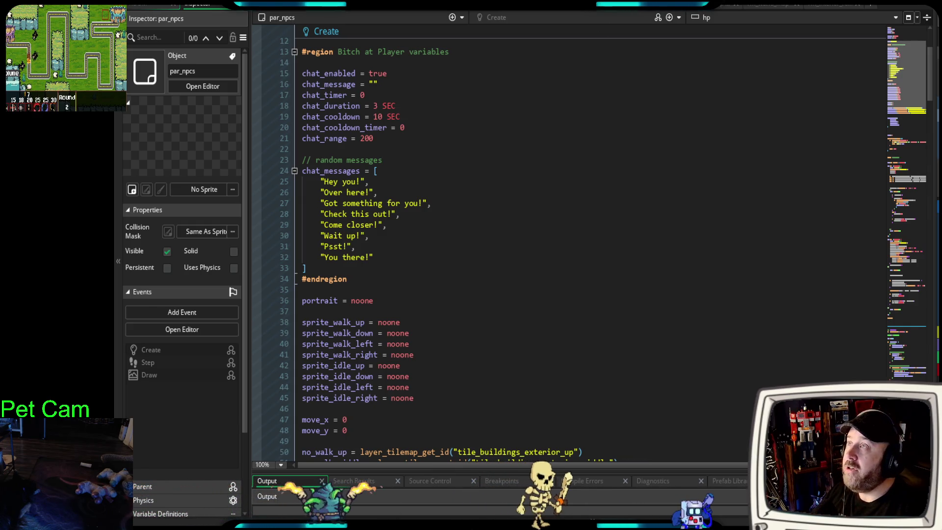
pyautogui.hotkey('alt', 'Tab')
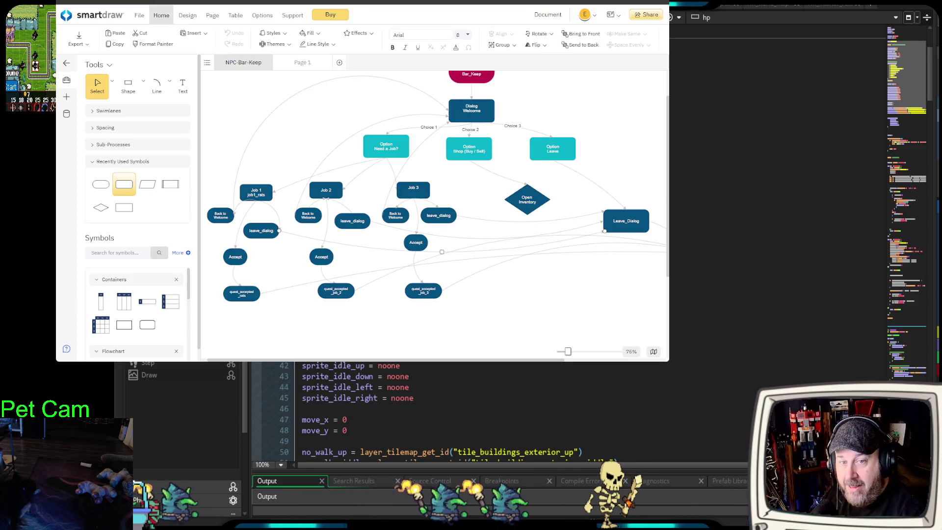
pyautogui.scroll(2, 353, 221)
pyautogui.scroll(-2, 353, 220)
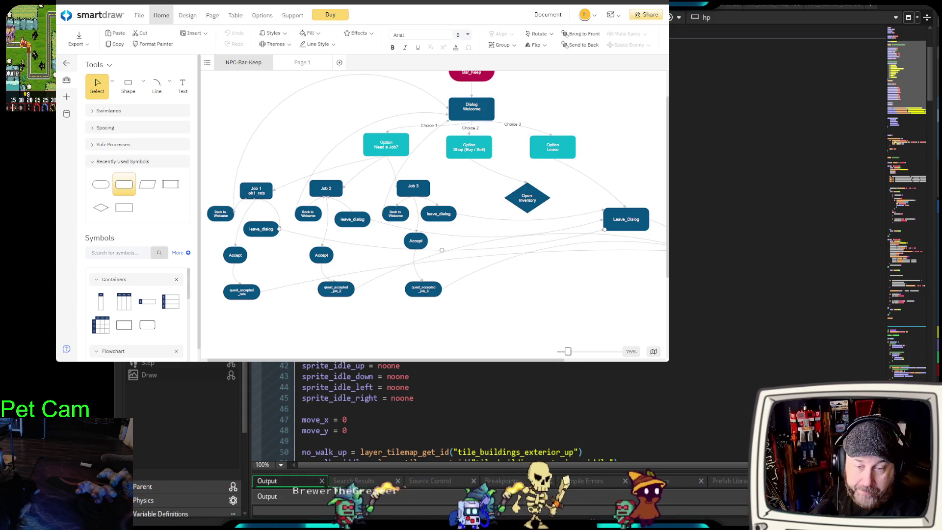
pyautogui.hotkey('alt', 'Tab')
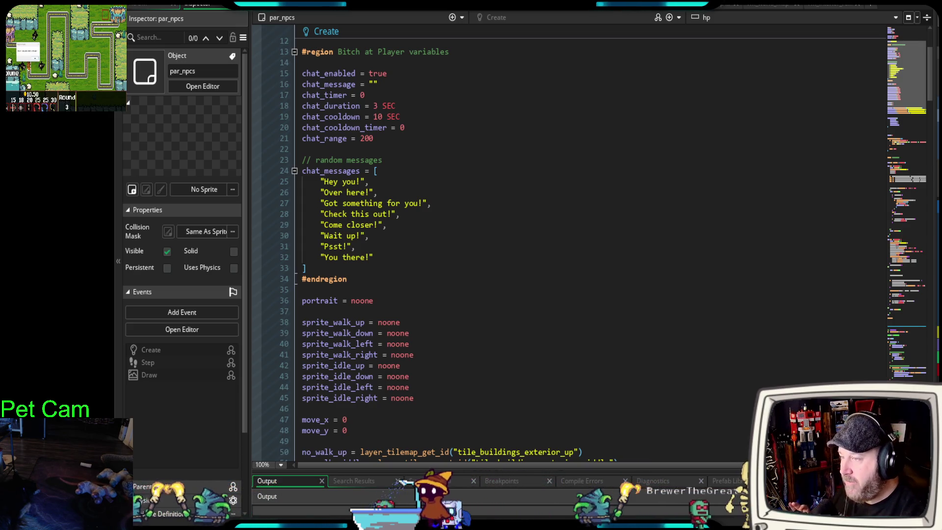
# Open rm_interior_rooms, then zoom out and pan until the whole room is visible
pyautogui.hotkey('ctrl', 'Tab')
pyautogui.scroll(-3, 602, 186)
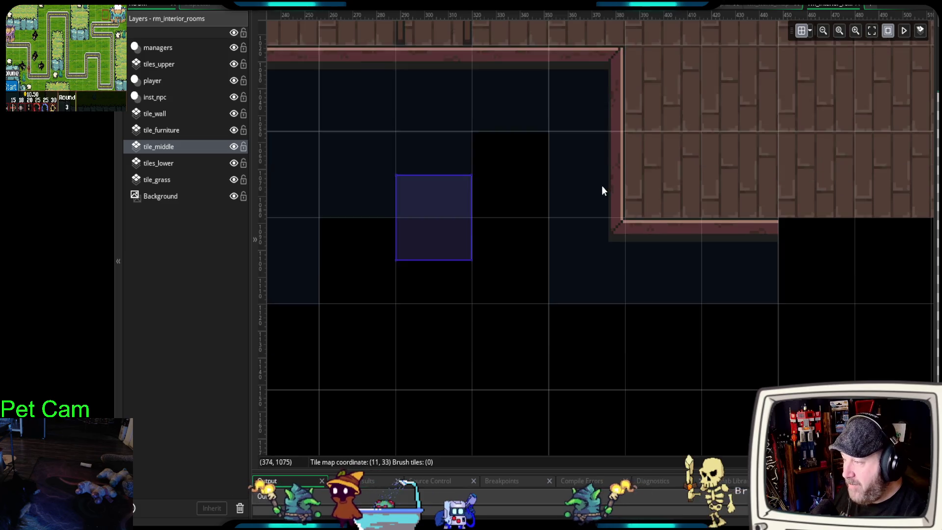
pyautogui.scroll(3, 598, 185)
pyautogui.scroll(-2, 584, 192)
pyautogui.scroll(-4, 574, 198)
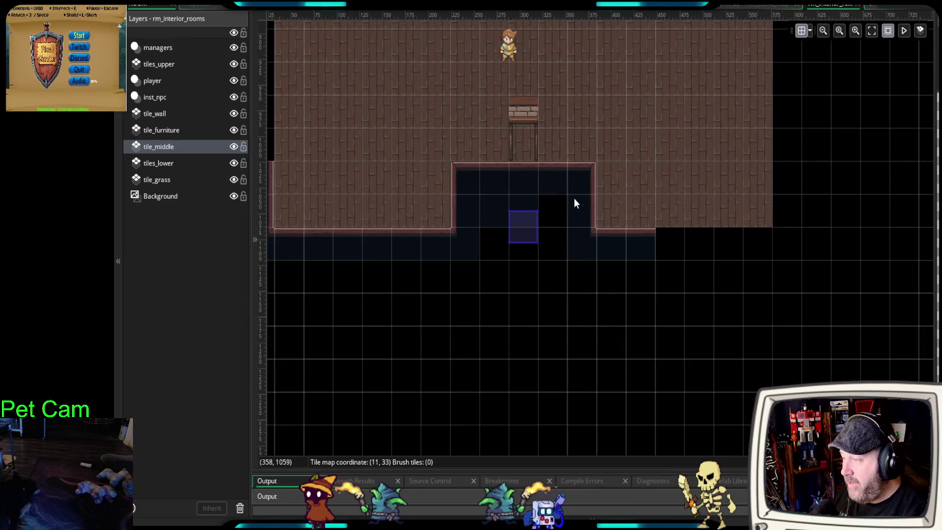
pyautogui.moveTo(575, 198)
pyautogui.mouseDown()
pyautogui.moveTo(564, 380)
pyautogui.moveTo(567, 351)
pyautogui.mouseUp()
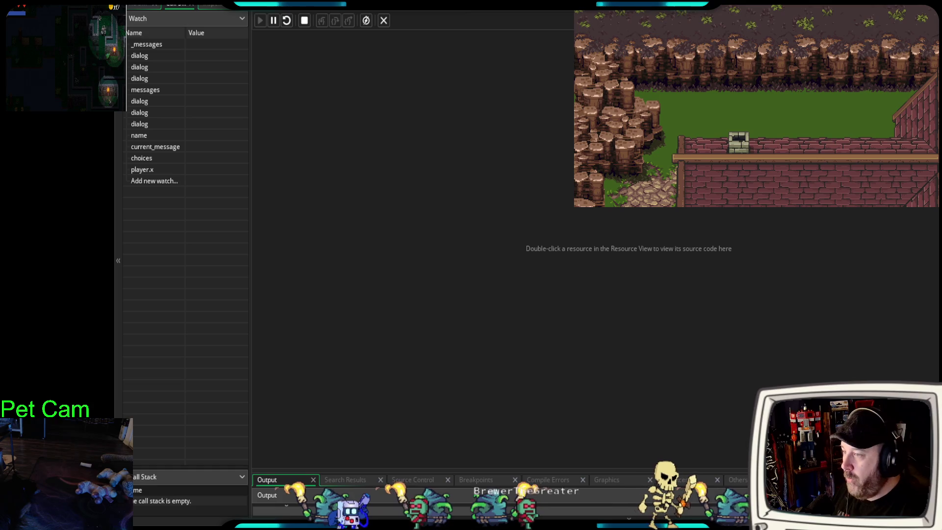
# Stop the running game with Escape and return to the rm_interior_rooms editor
pyautogui.press('Escape')
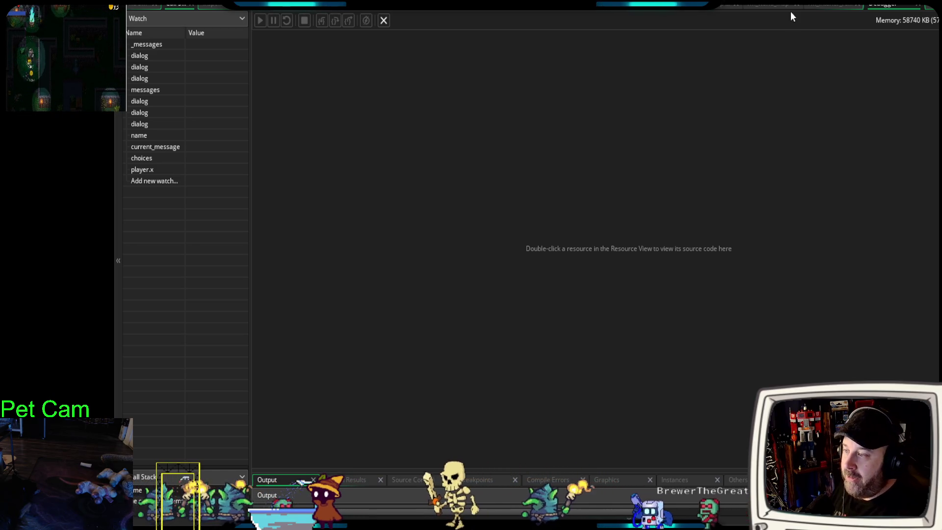
pyautogui.click(834, 7)
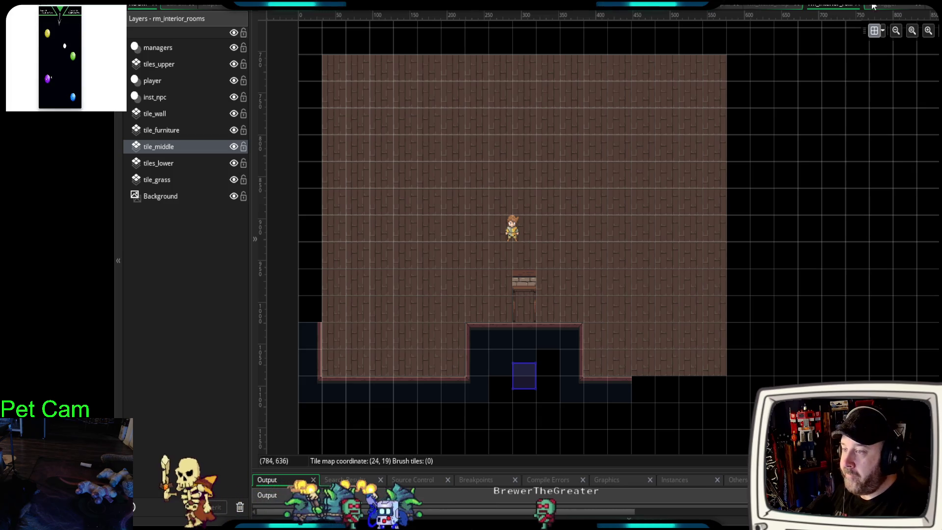
# Place an obj_player instance on rm_world_map's player layer, on the grass above the crossroads
pyautogui.click(765, 7)
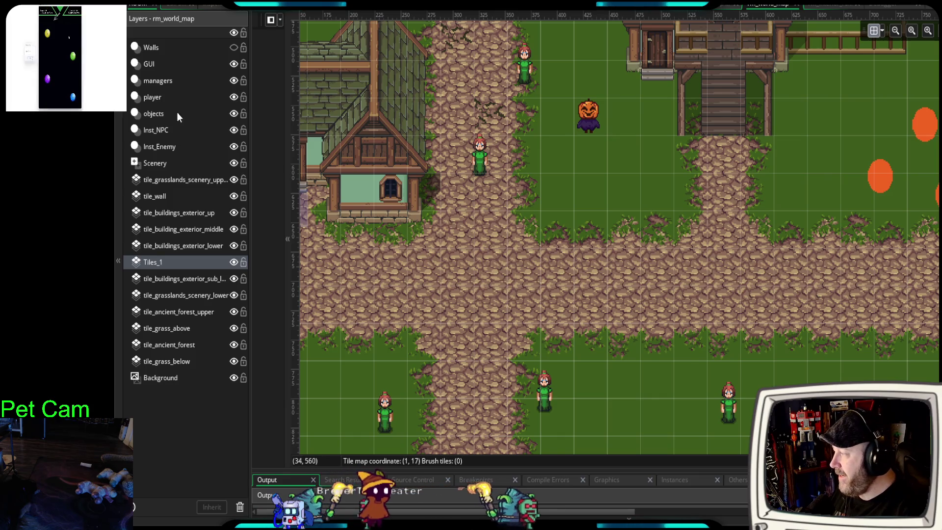
pyautogui.click(170, 97)
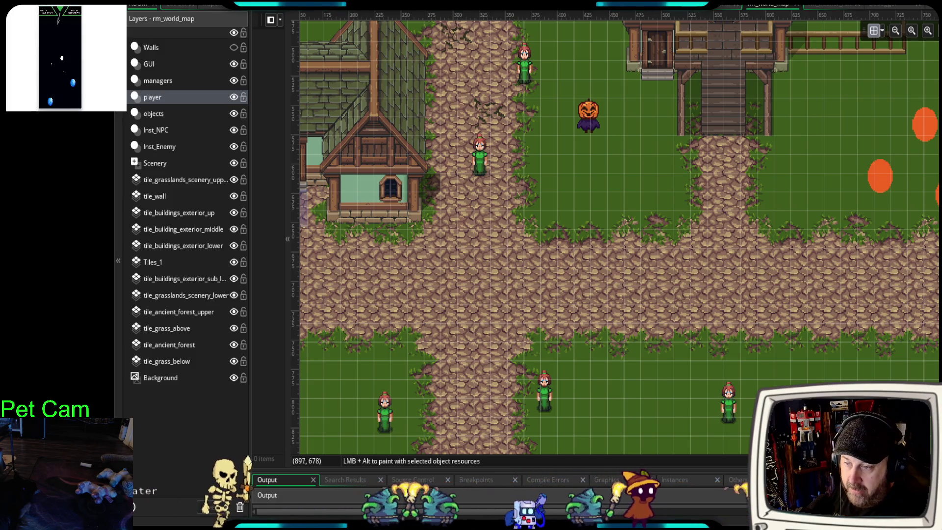
pyautogui.moveTo(644, 233); pyautogui.dragTo(592, 213)
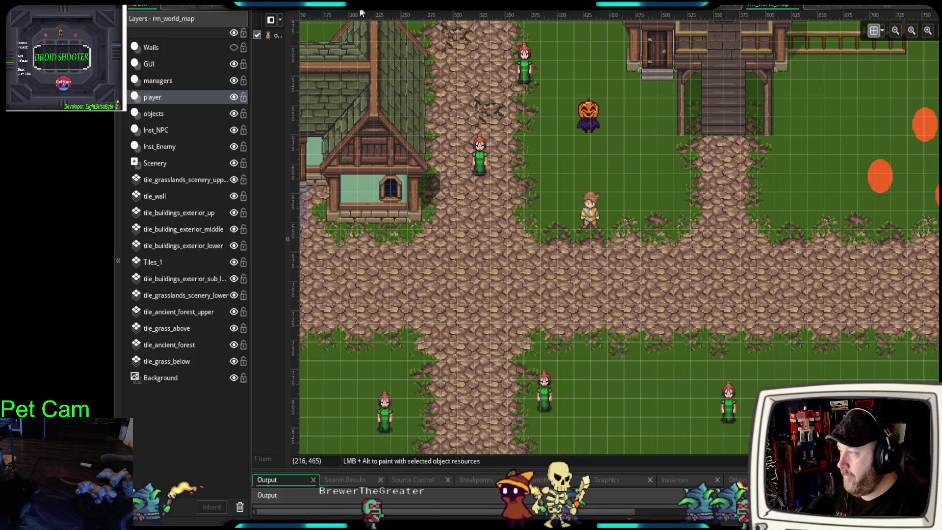
pyautogui.click(491, 5)
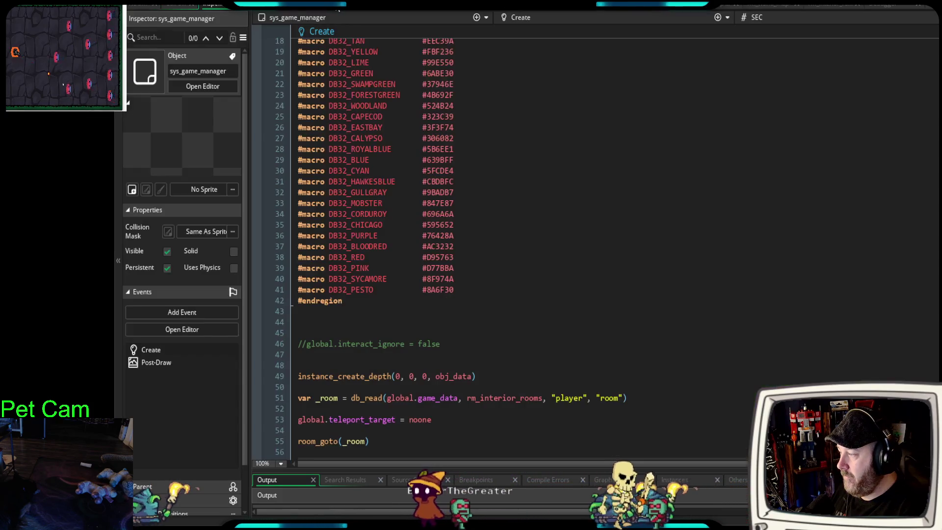
# Change sys_game_manager's starting room on line 51 from rm_interior_rooms to rm_world_map
pyautogui.scroll(-5, 490, 296)
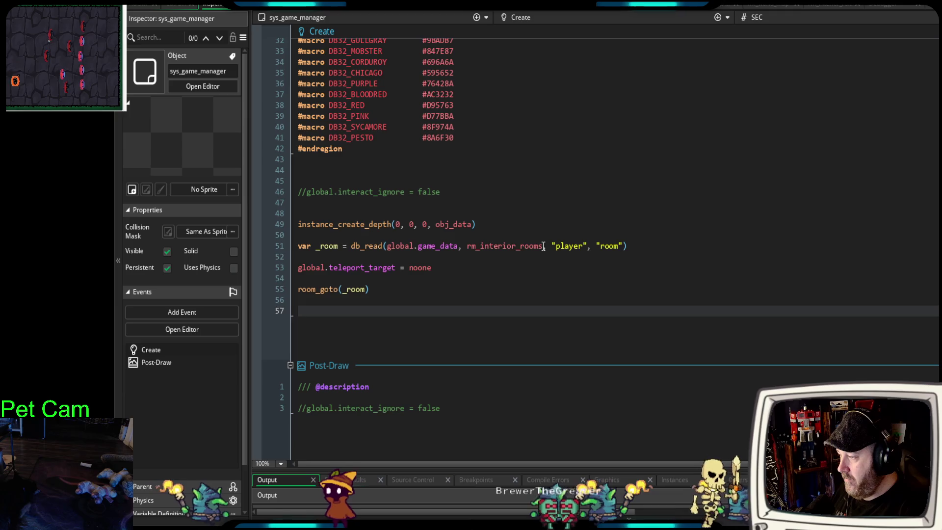
pyautogui.moveTo(543, 246); pyautogui.dragTo(466, 252)
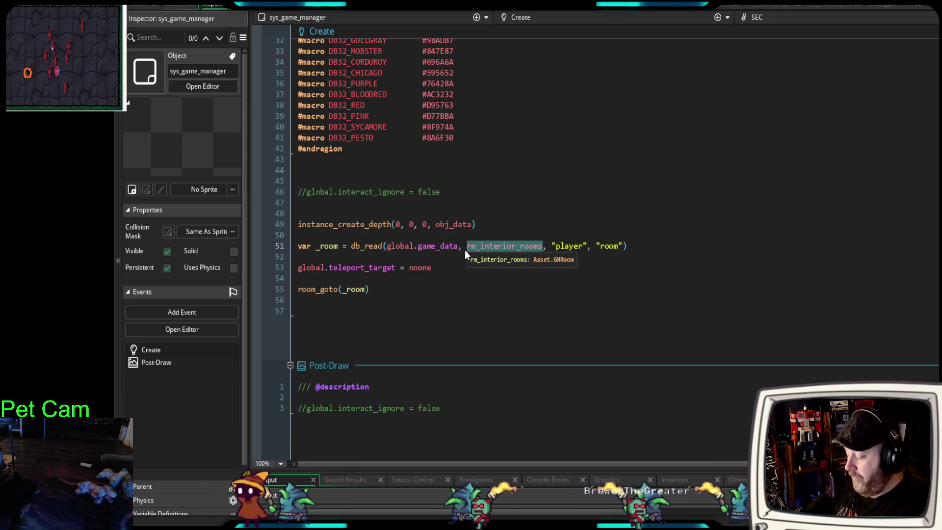
pyautogui.write('rm_world')
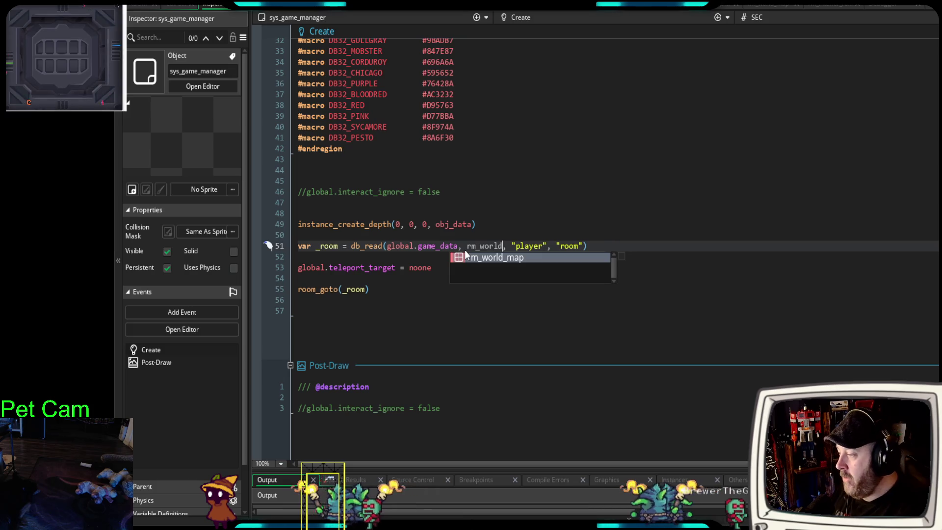
pyautogui.press('Return')
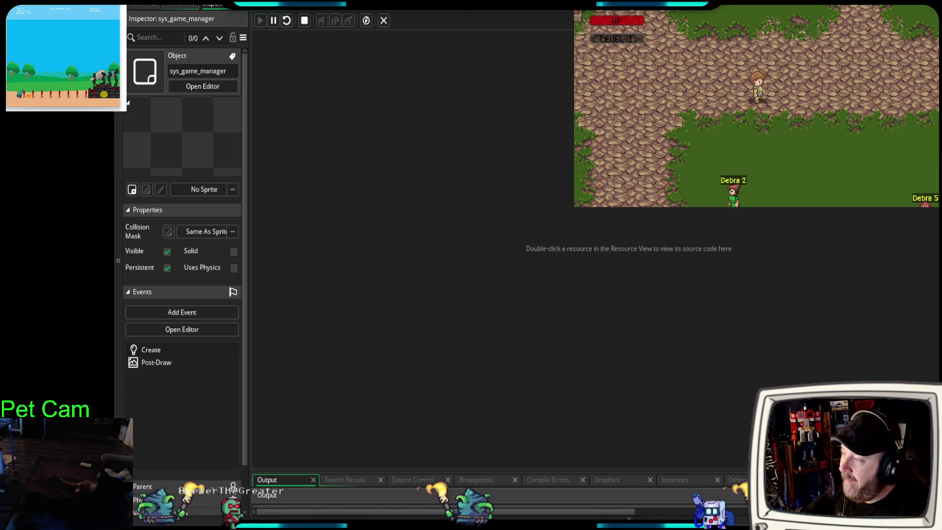
# Walk the player around the nearby NPCs and up the path into town
pyautogui.press('Left')
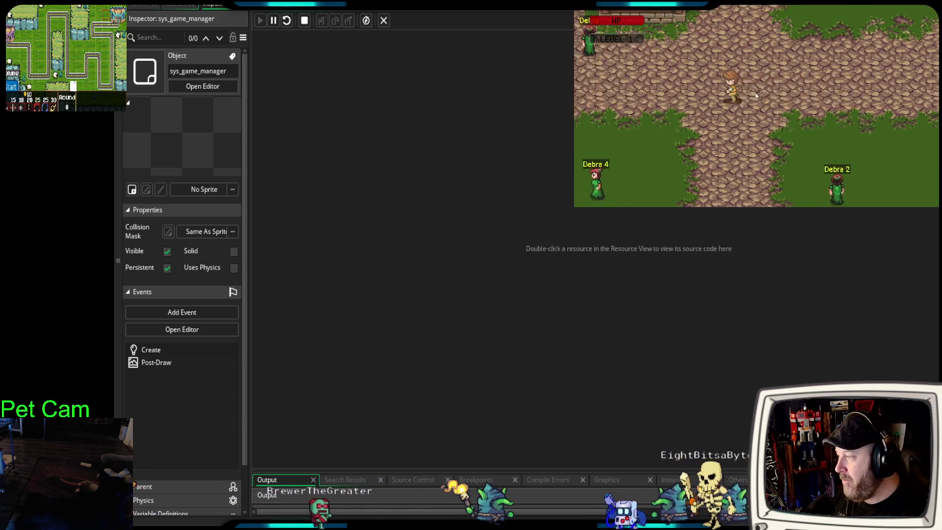
pyautogui.press('Up')
pyautogui.press('Down')
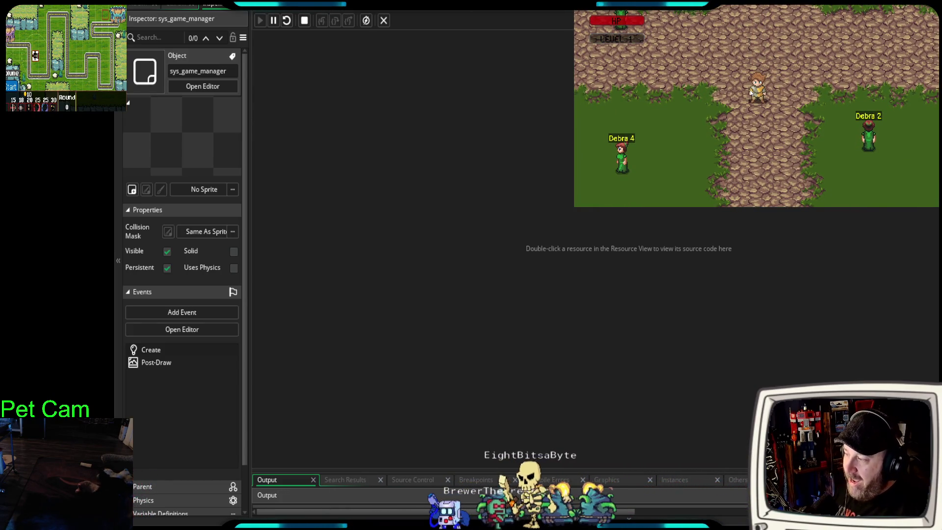
pyautogui.press('Up')
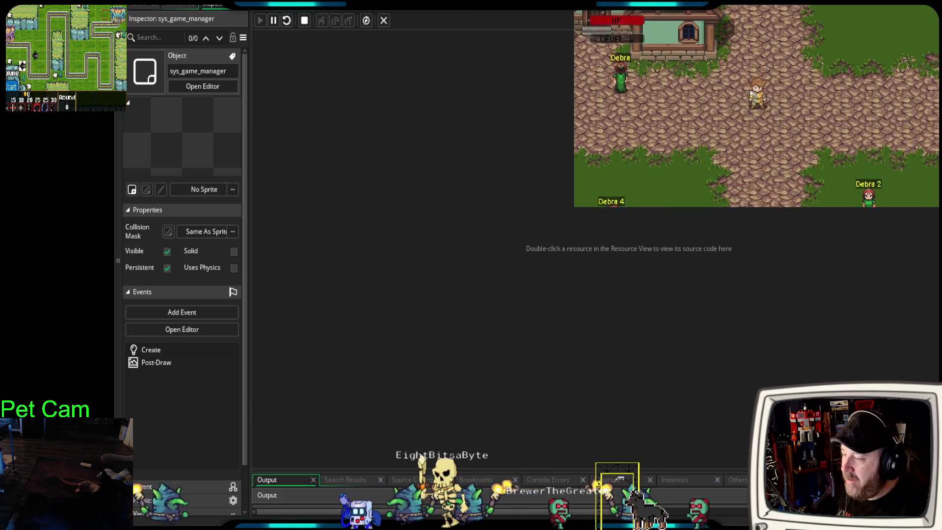
pyautogui.press('Down')
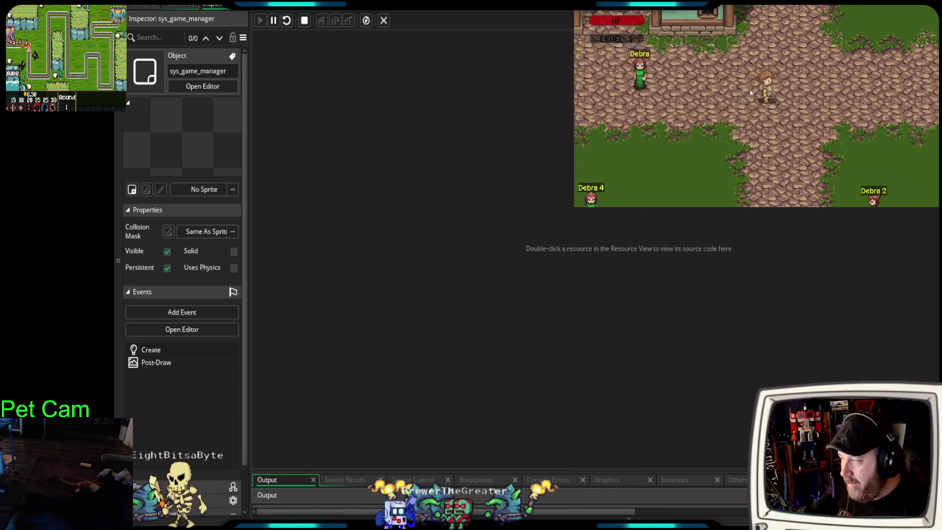
pyautogui.press('Up')
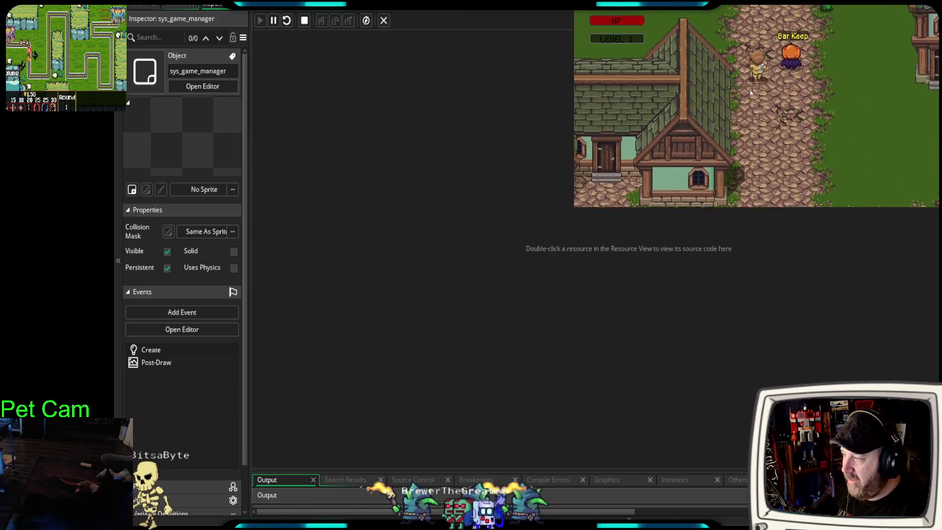
pyautogui.press('Up')
pyautogui.press('Up')
pyautogui.press('Right')
pyautogui.press('Down')
pyautogui.press('Down')
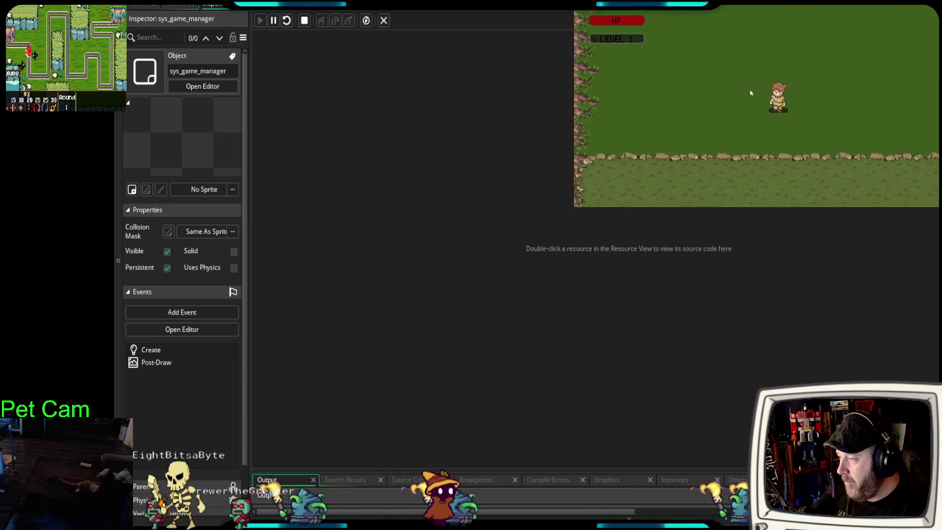
pyautogui.press('Down')
pyautogui.press('Up')
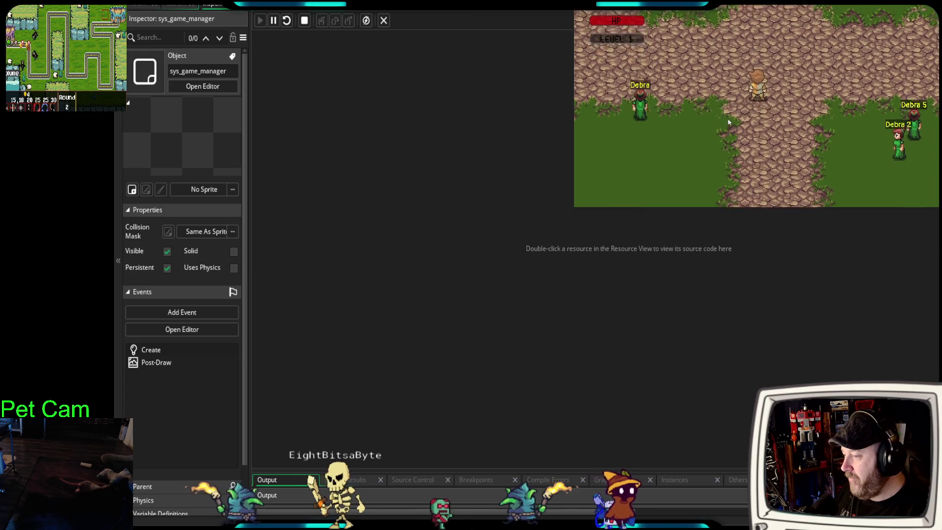
# Walk the rocky path past the skeleton, Debra 2 and Debra 4, then up to the Bar Keep
pyautogui.press('Down')
pyautogui.press('Up')
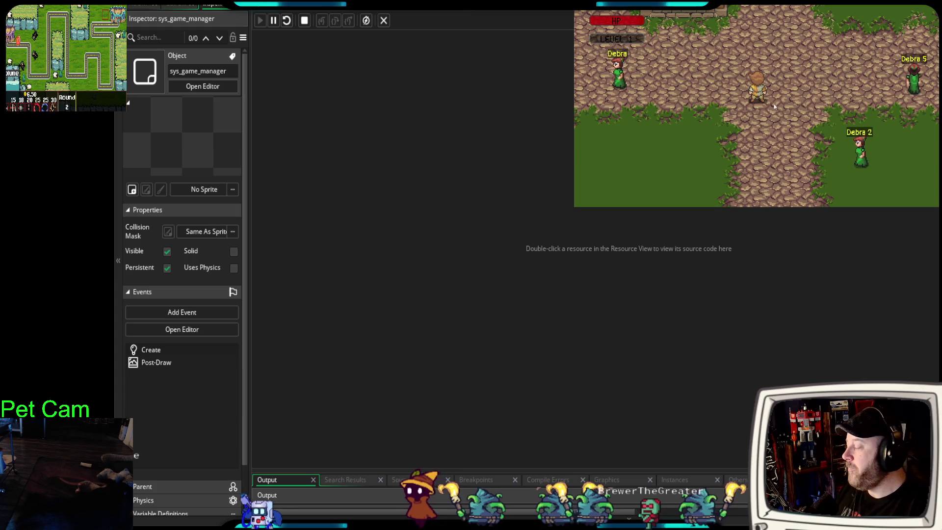
pyautogui.press('Up')
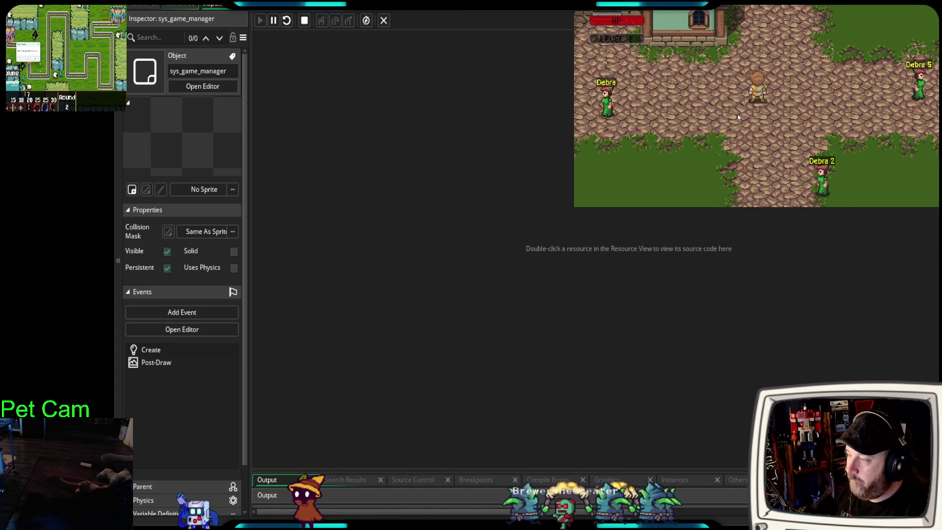
pyautogui.press('Down')
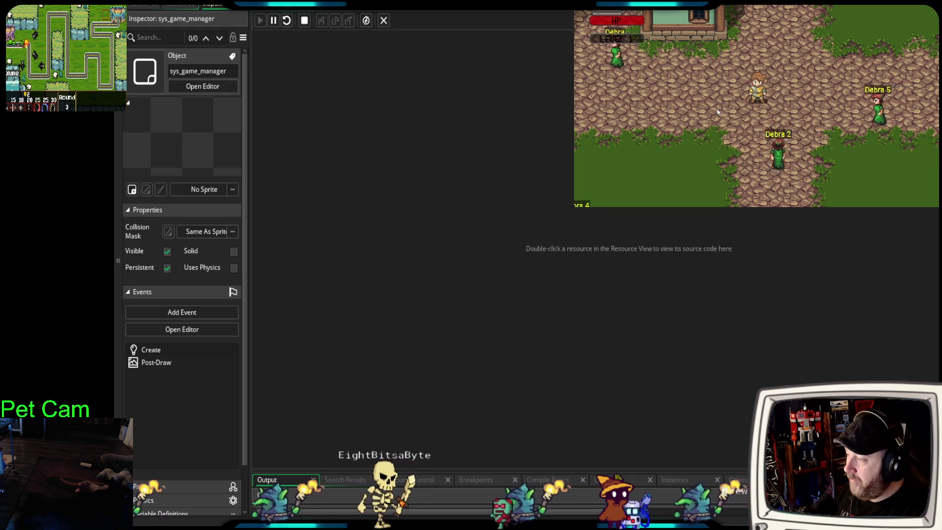
pyautogui.press('Left')
pyautogui.press('Right')
pyautogui.press('Up')
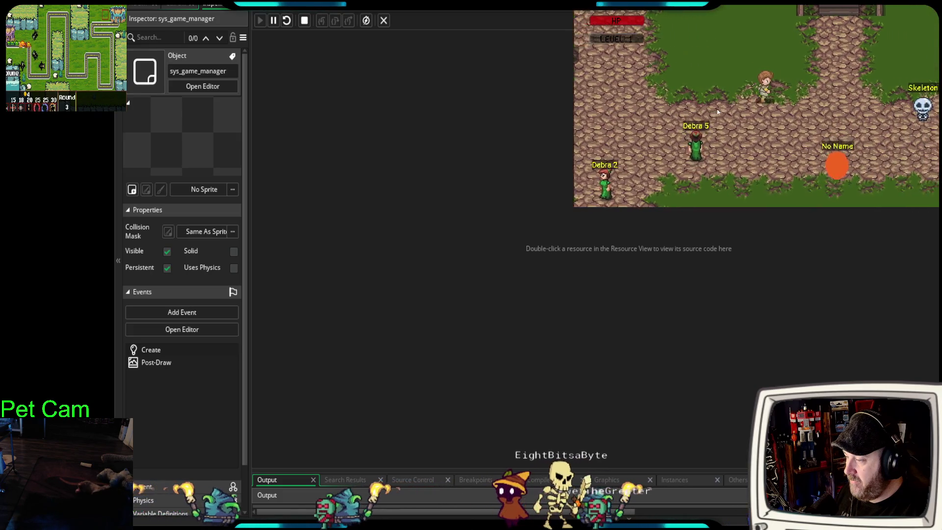
pyautogui.press('Right')
pyautogui.press('Down')
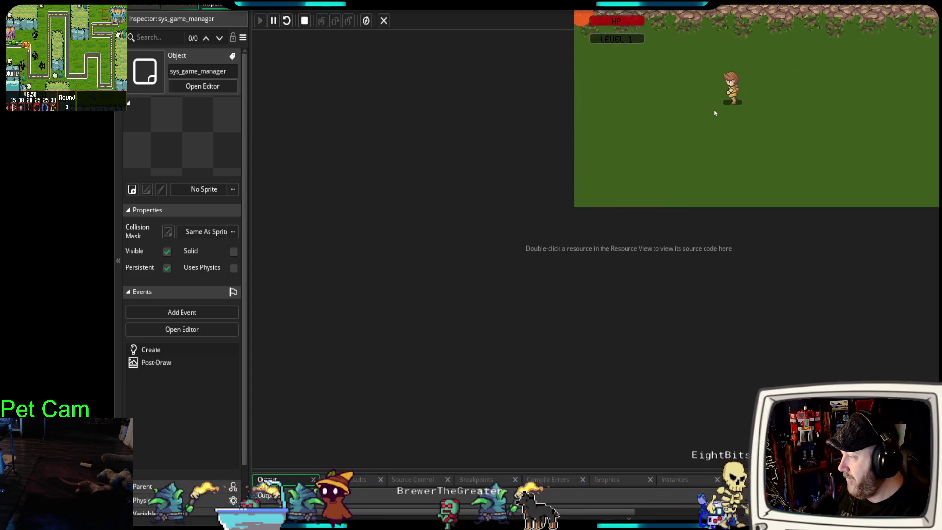
pyautogui.press('Left')
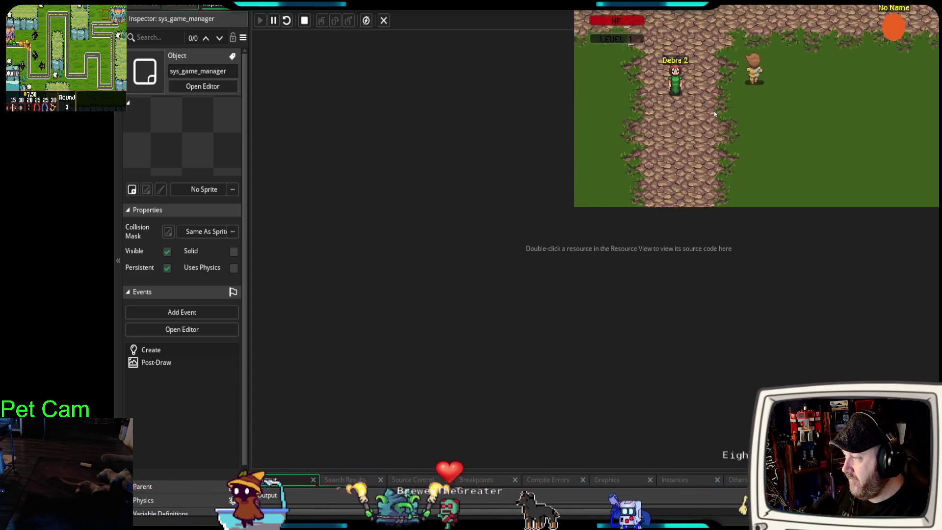
pyautogui.press('Up')
pyautogui.press('Down')
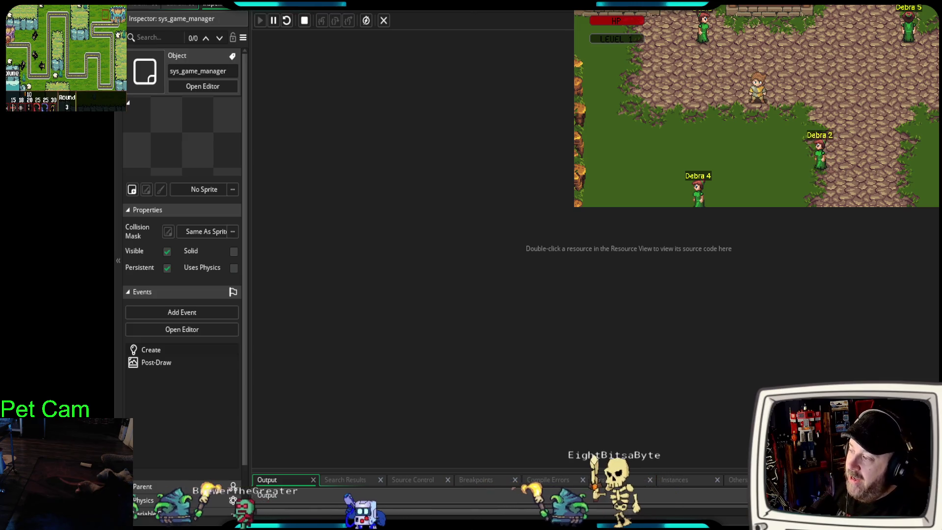
pyautogui.press('Up')
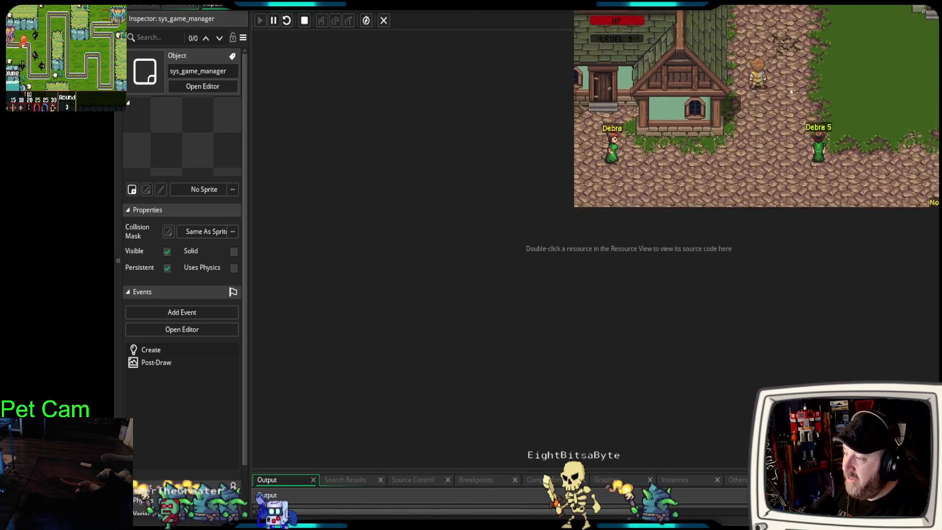
pyautogui.press('Up')
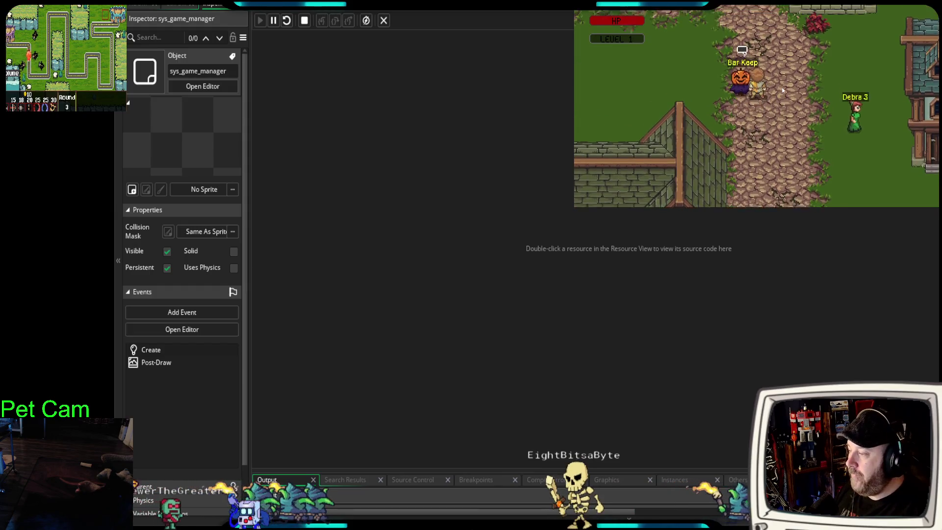
# Start talking to the Bar Keep and choose Need a Job? to reach the job list
pyautogui.press('space')
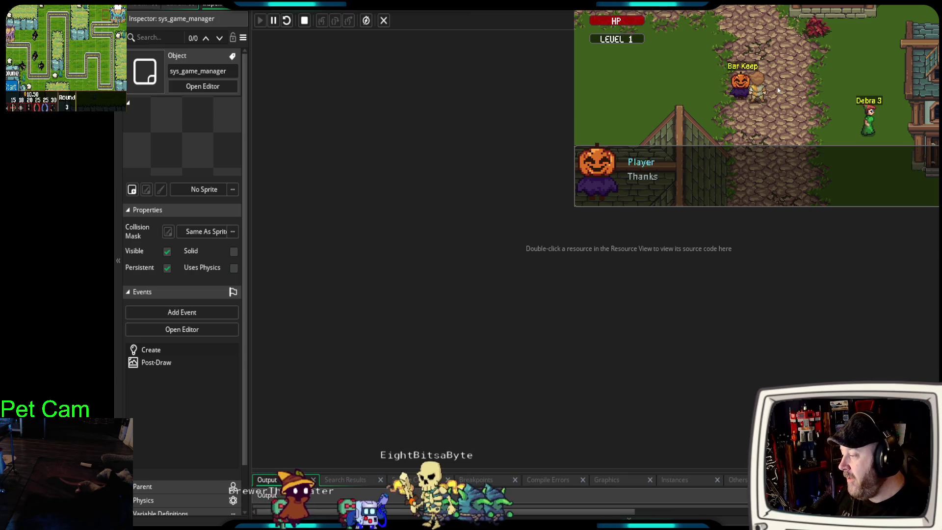
pyautogui.press('space')
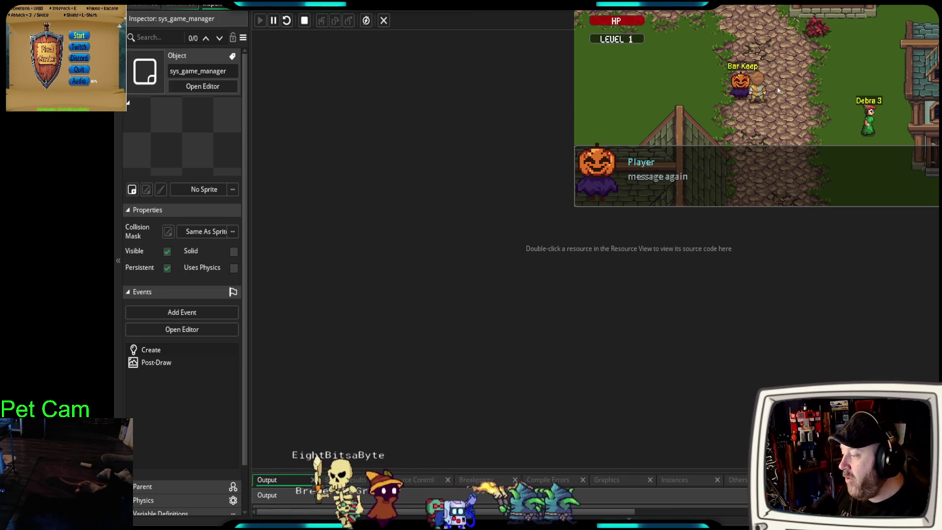
pyautogui.press('space')
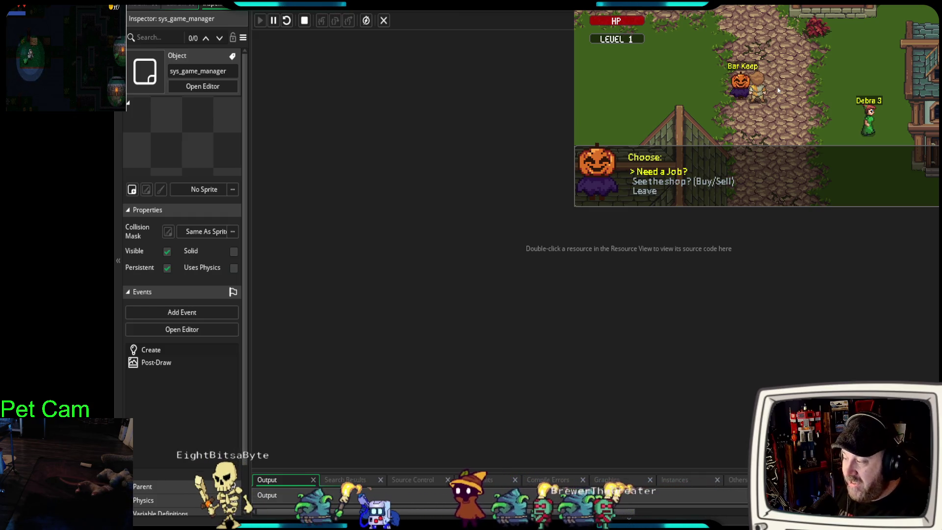
pyautogui.press('Return')
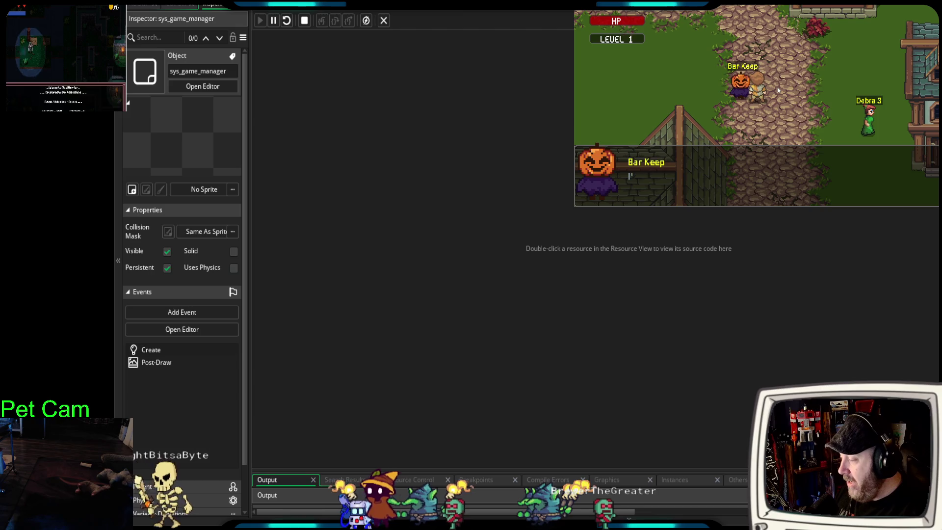
pyautogui.press('Return')
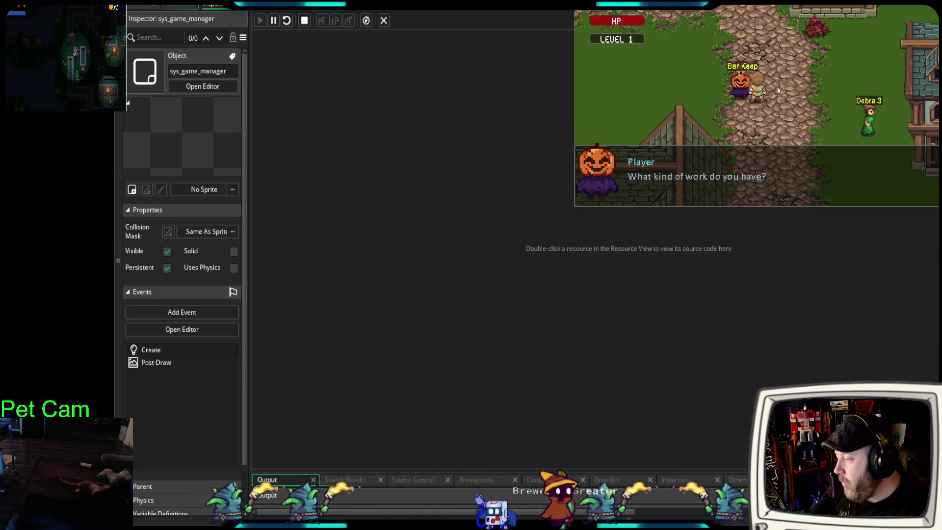
pyautogui.press('Return')
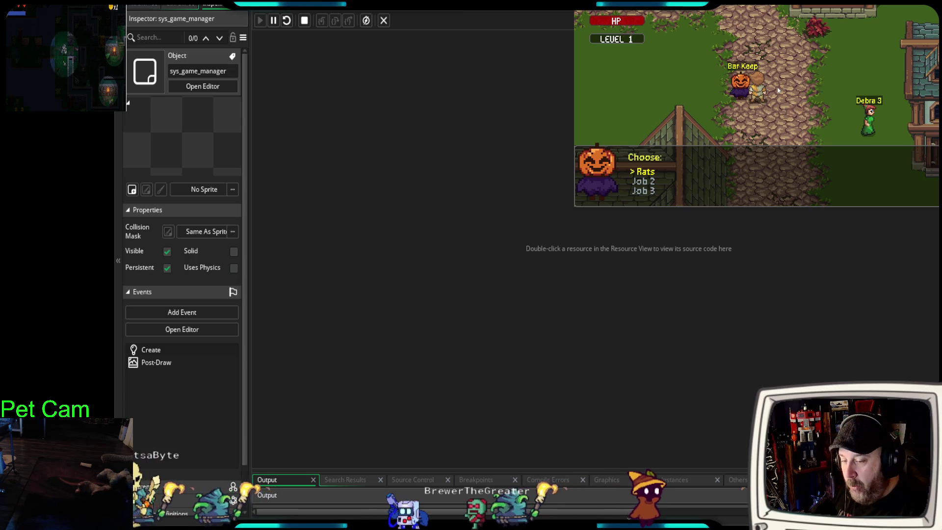
# Select the Rats job and read through the Bar Keep's quest explanation
pyautogui.press('Down')
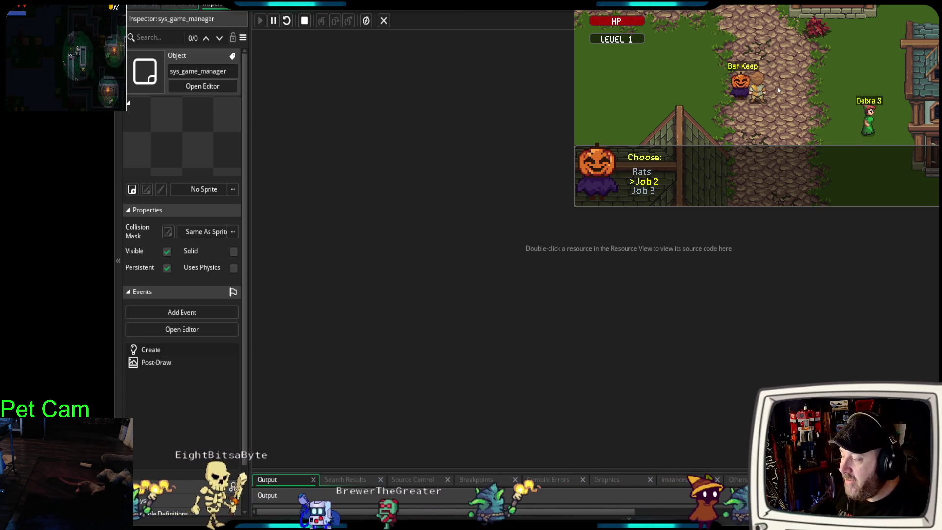
pyautogui.press('Up')
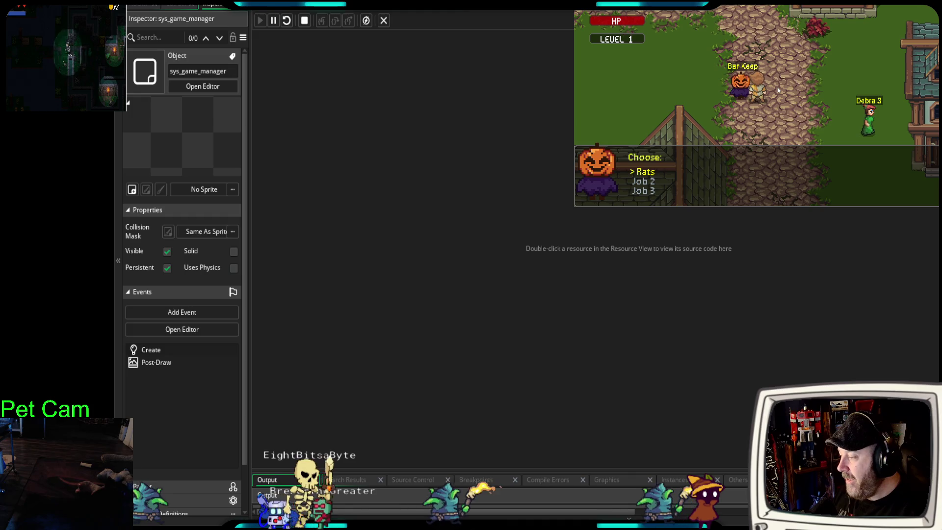
pyautogui.press('Return')
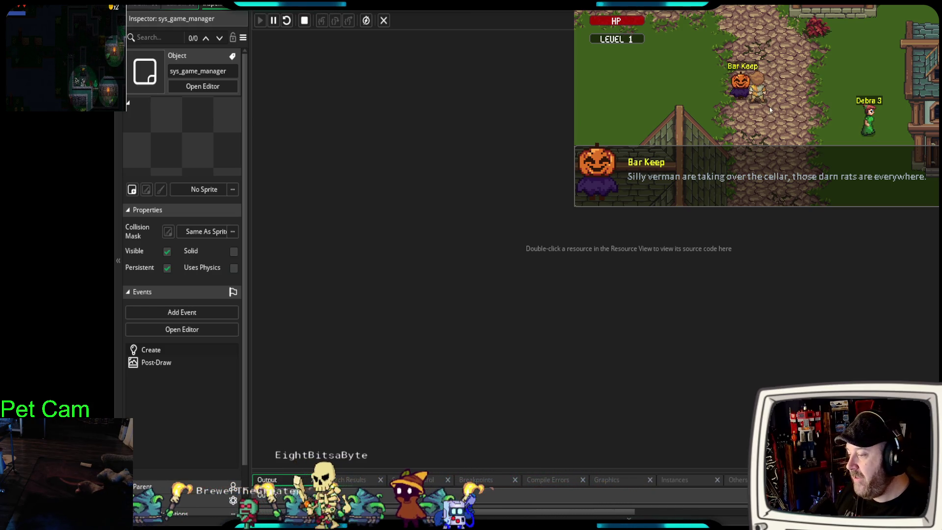
pyautogui.press('Return')
pyautogui.press('Return')
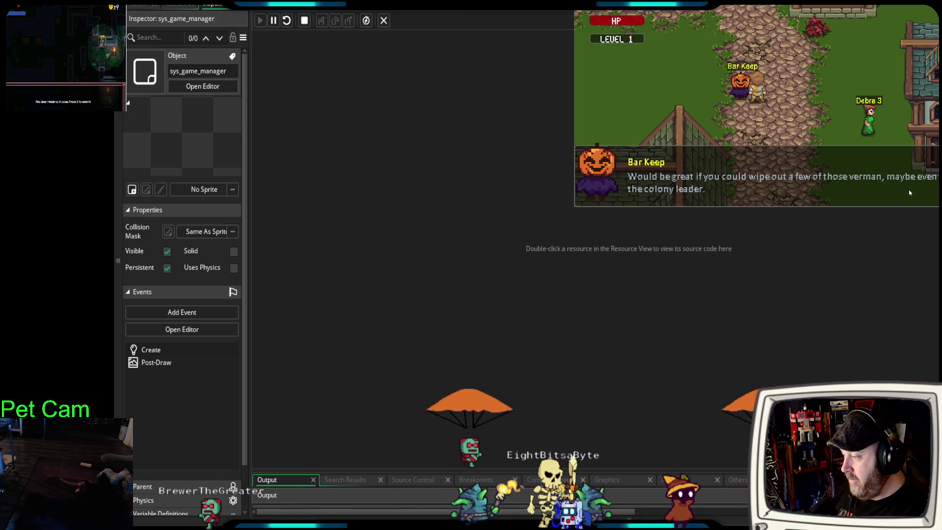
pyautogui.click(908, 189)
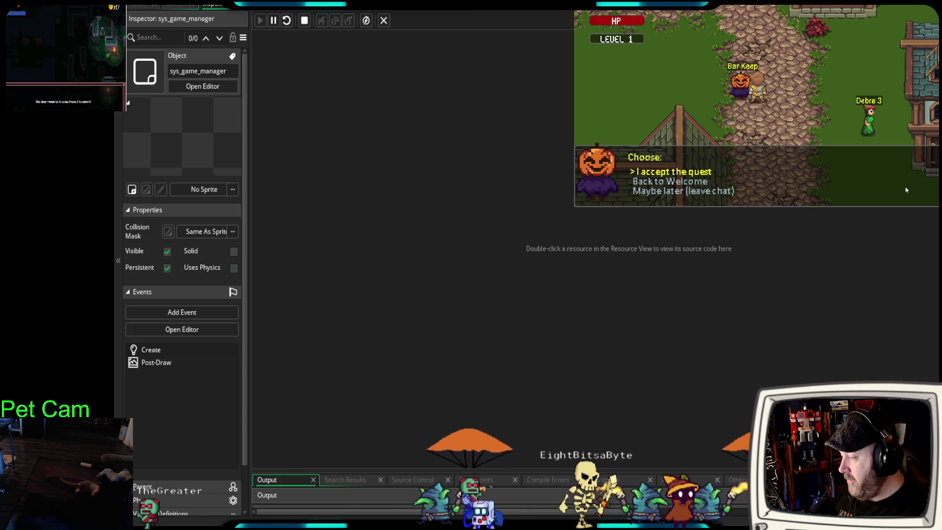
# Choose Maybe later (leave chat), close the reply, and walk south-west to the crossroads
pyautogui.press('Down')
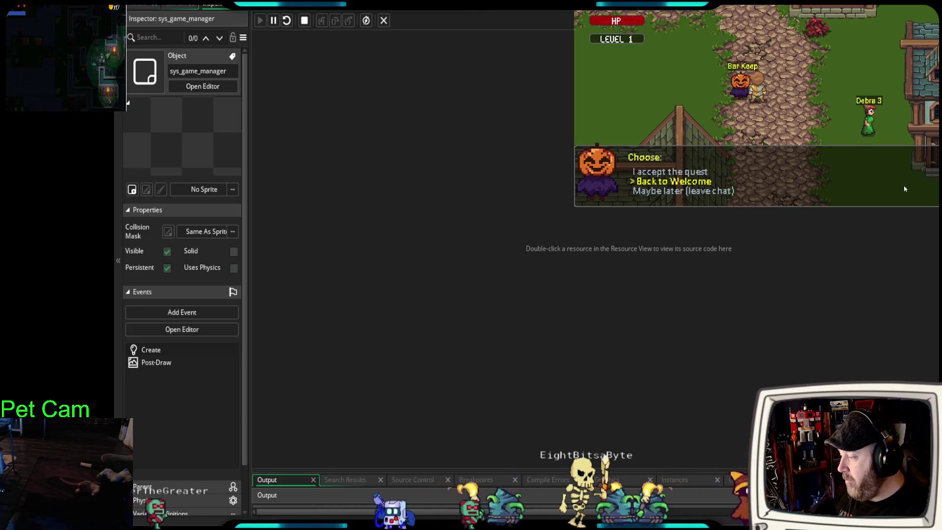
pyautogui.press('Down')
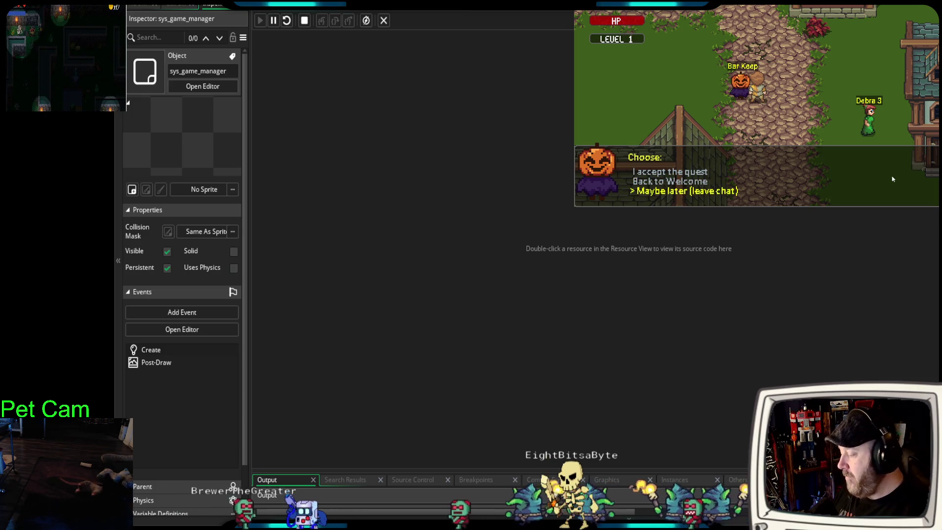
pyautogui.press('Return')
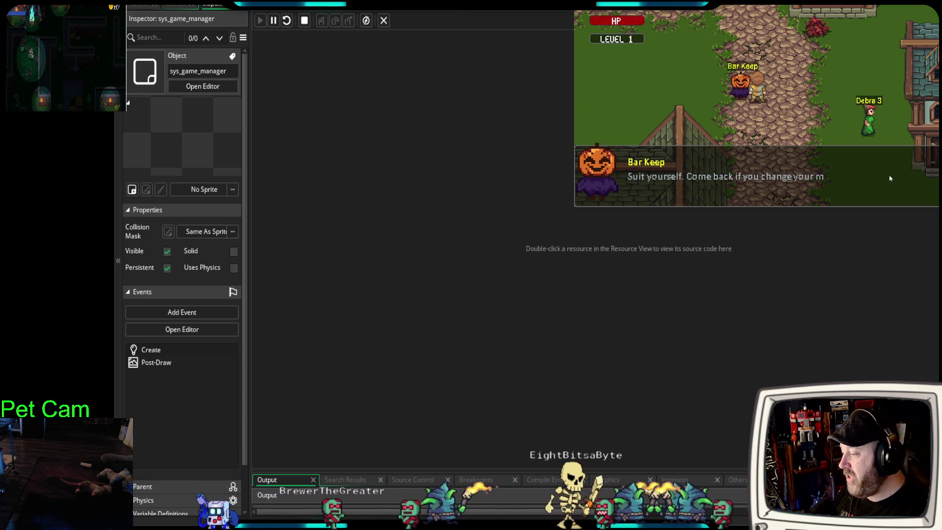
pyautogui.press('Return')
pyautogui.press('Down')
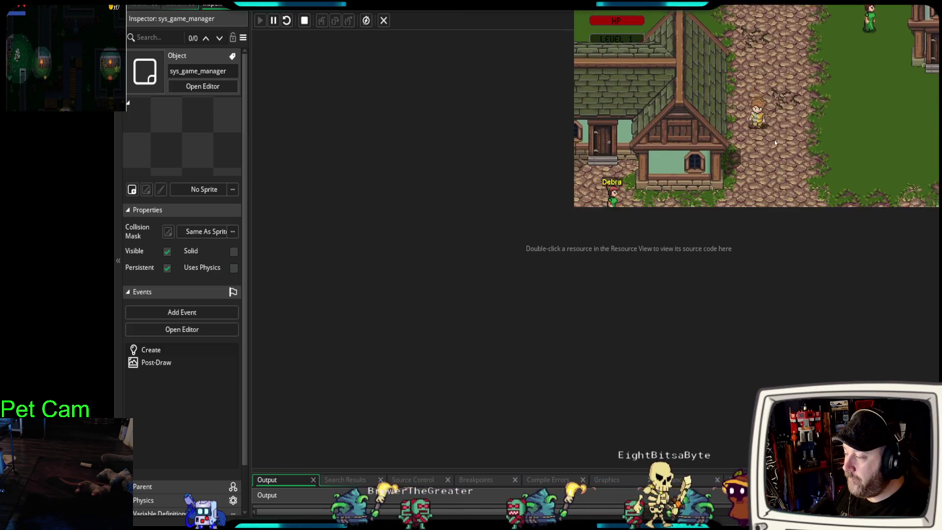
pyautogui.press('Down')
pyautogui.press('Left')
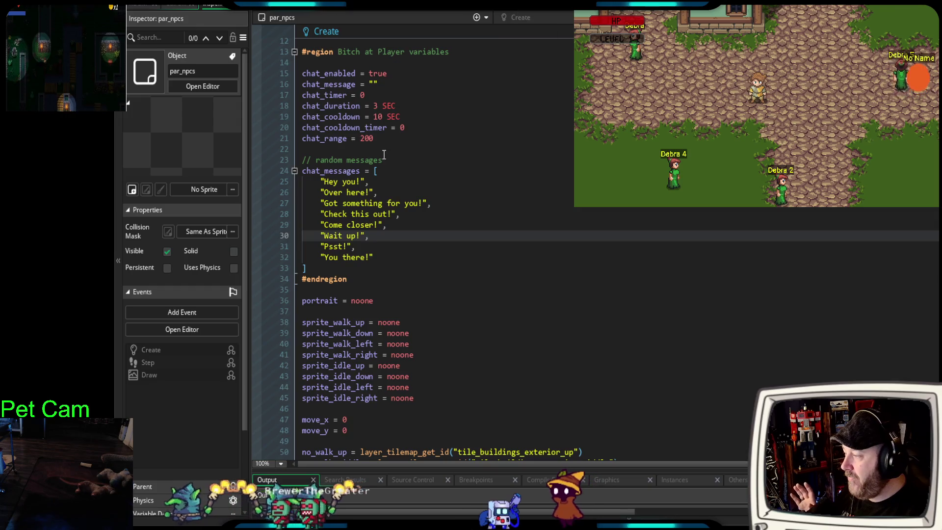
pyautogui.scroll(2, 349, 330)
pyautogui.moveTo(347, 343)
pyautogui.mouseDown()
pyautogui.moveTo(299, 142)
pyautogui.moveTo(268, 121)
pyautogui.mouseUp()
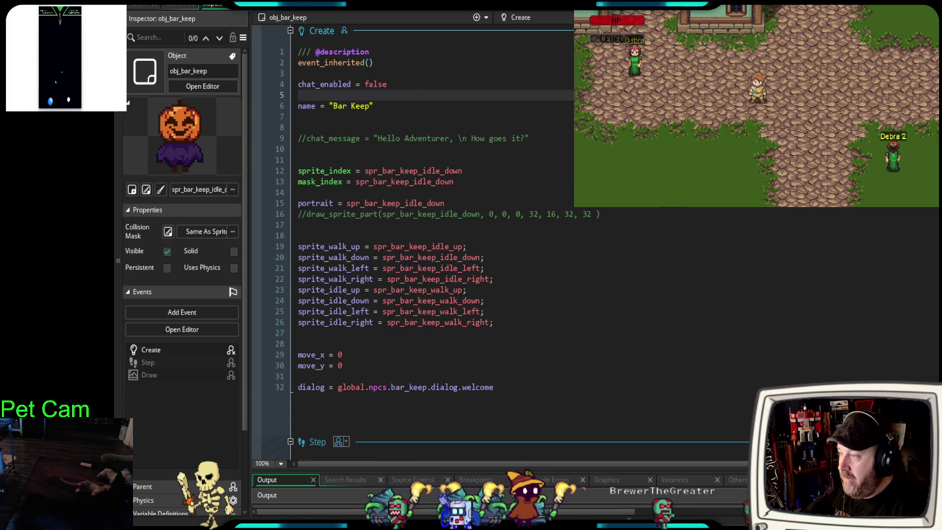
pyautogui.scroll(-6, 561, 284)
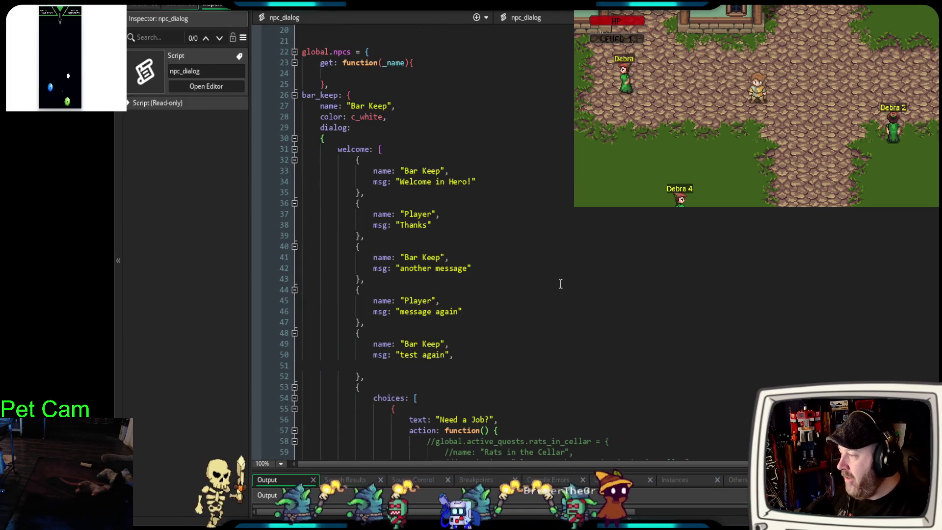
pyautogui.scroll(-4, 520, 291)
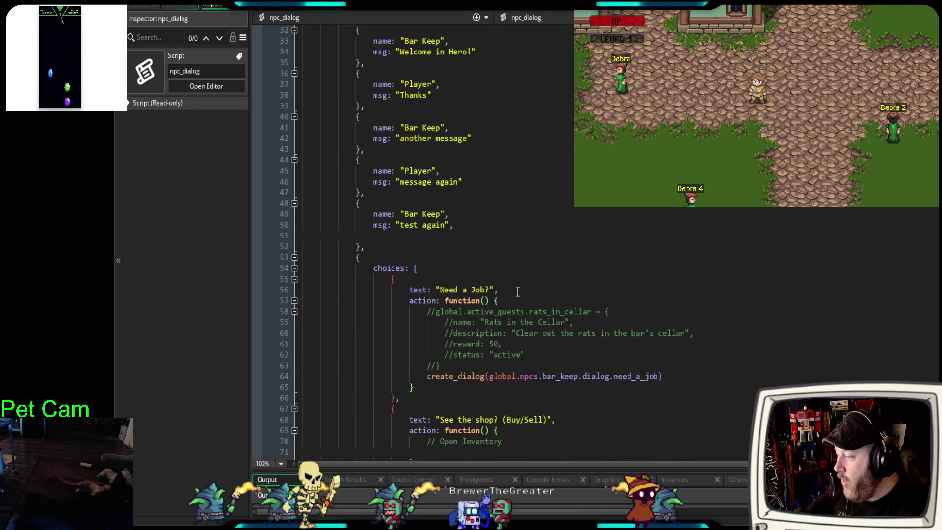
pyautogui.scroll(2, 451, 337)
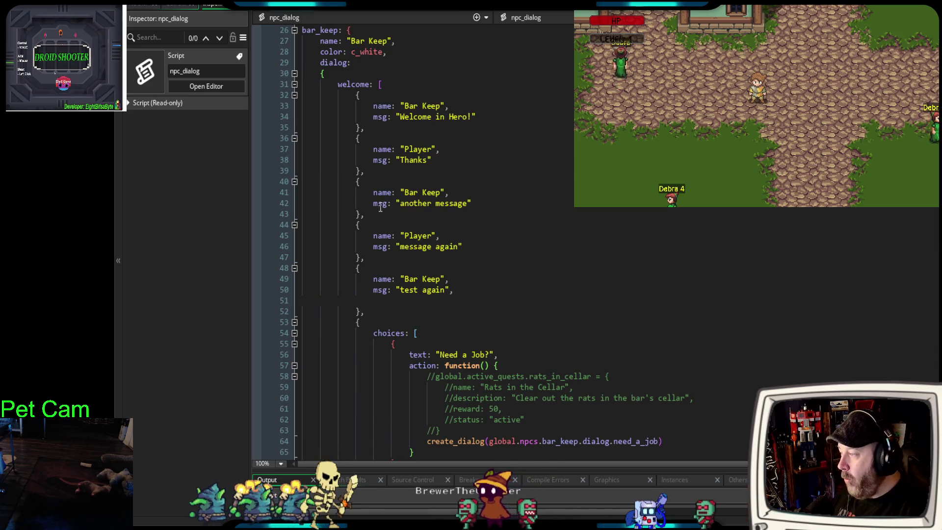
pyautogui.scroll(-6, 400, 327)
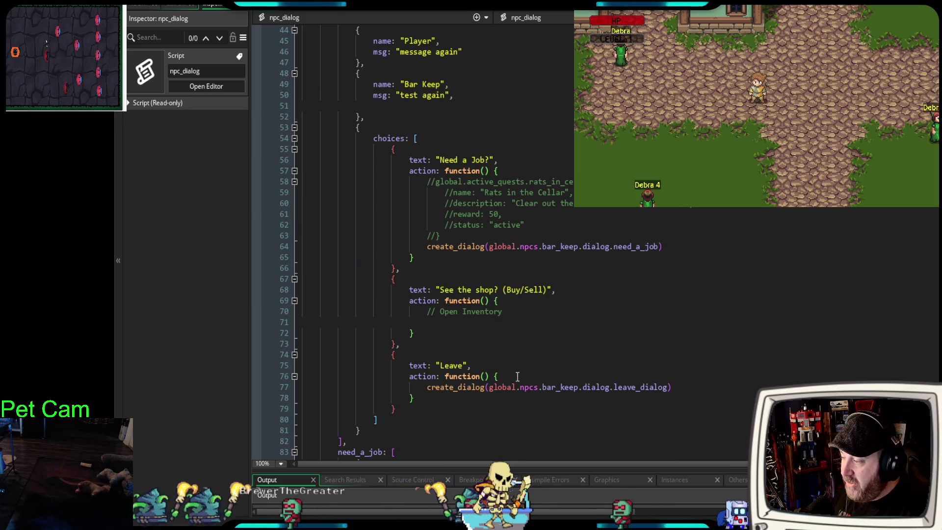
pyautogui.click(696, 246)
pyautogui.scroll(-4, 442, 294)
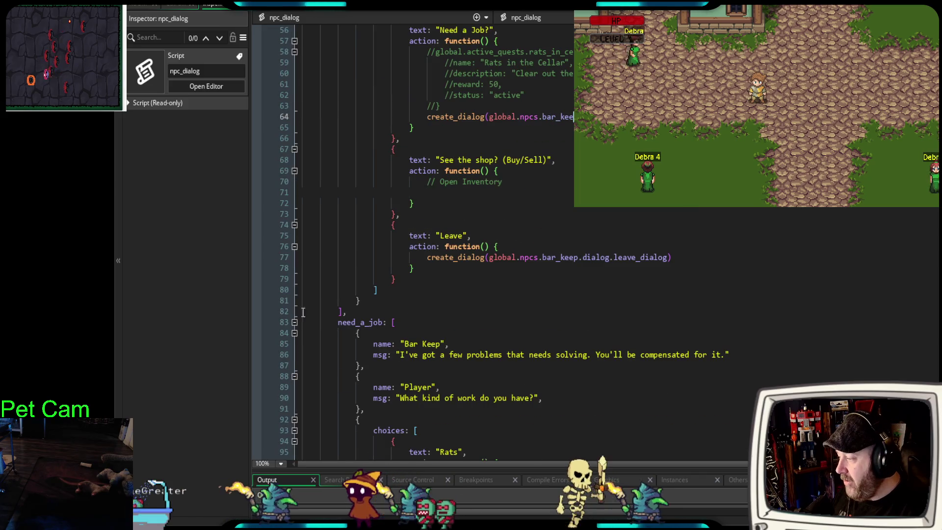
pyautogui.click(487, 116)
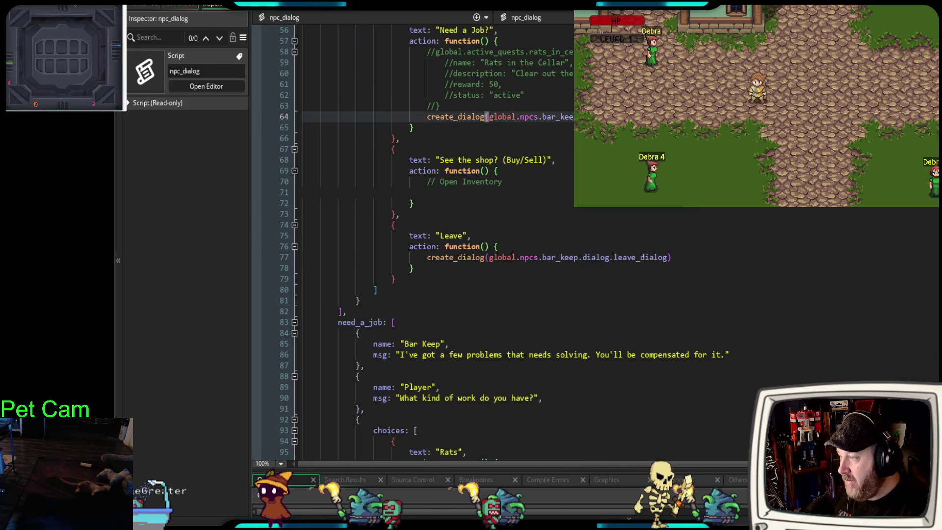
pyautogui.scroll(-8, 375, 333)
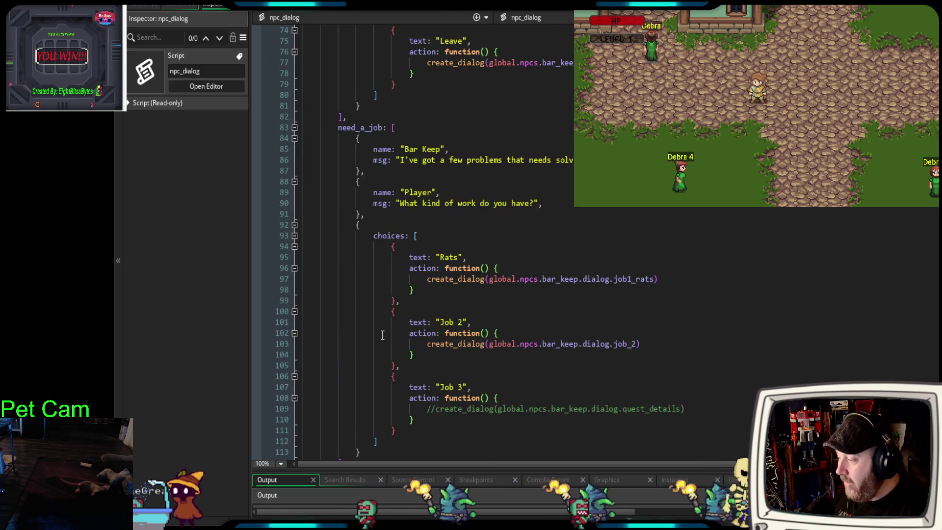
pyautogui.scroll(-8, 375, 333)
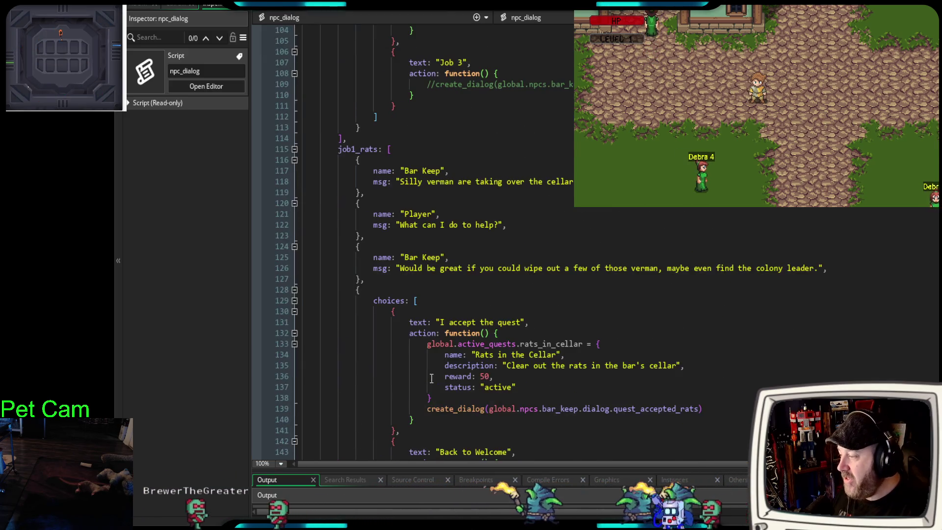
pyautogui.scroll(-6, 402, 440)
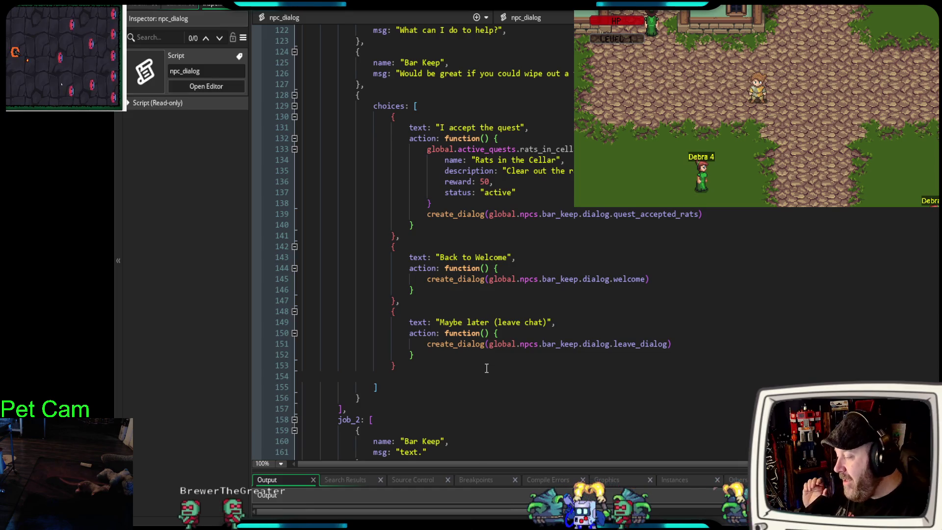
pyautogui.scroll(2, 474, 372)
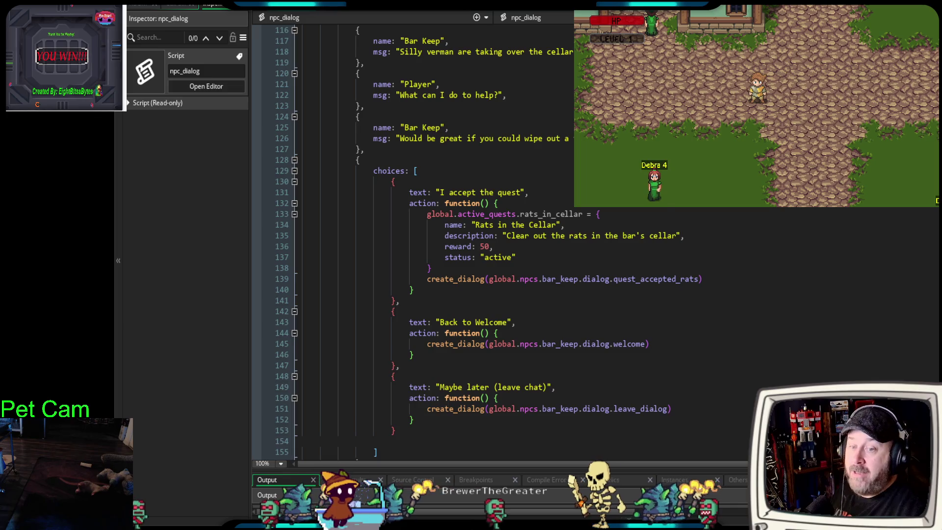
pyautogui.hotkey('alt', 'Tab')
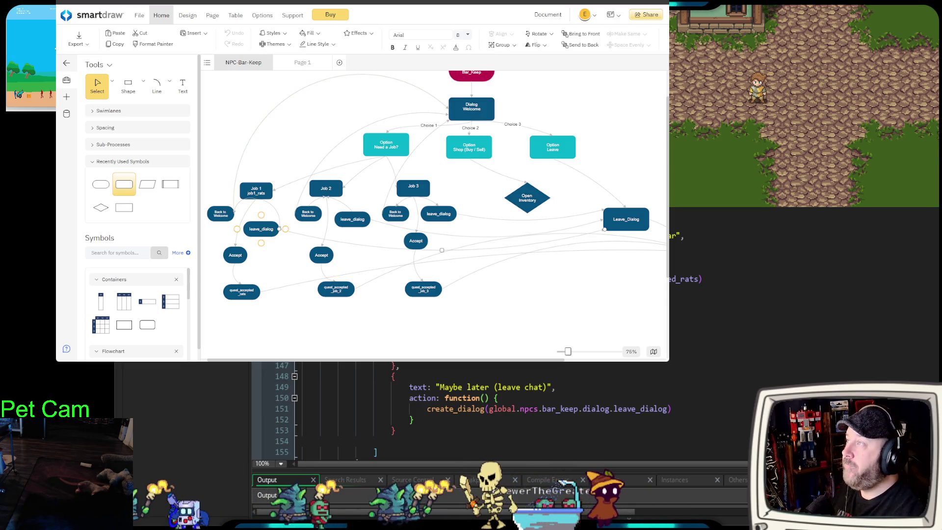
# Widen SmartDraw's flowchart to show its top node, then walk up and talk to the Bar Keep
pyautogui.click(66, 63)
pyautogui.moveTo(151, 142)
pyautogui.mouseDown()
pyautogui.moveTo(157, 166)
pyautogui.moveTo(168, 166)
pyautogui.mouseUp()
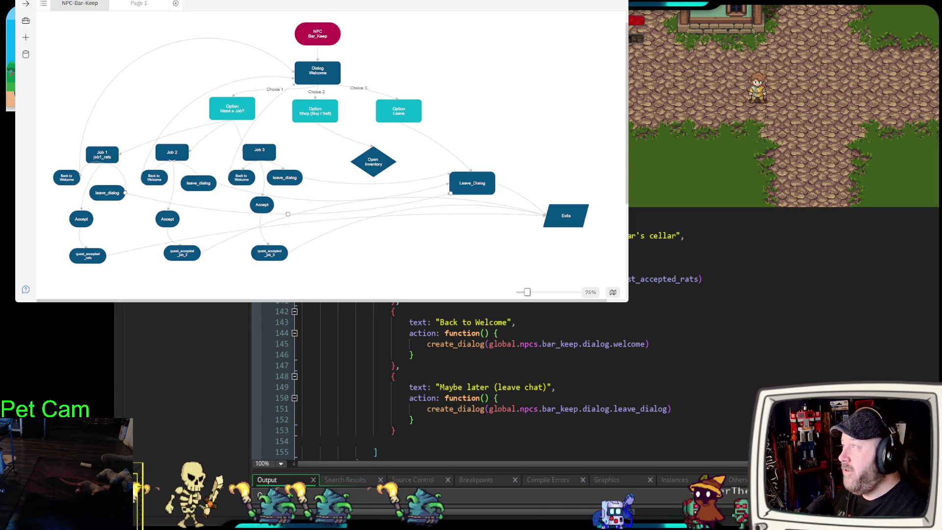
pyautogui.press('w')
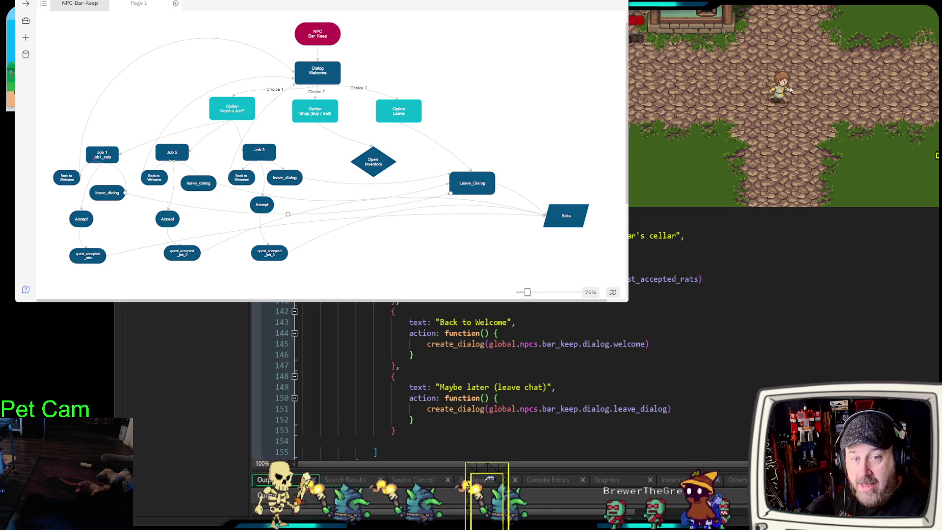
pyautogui.press('w')
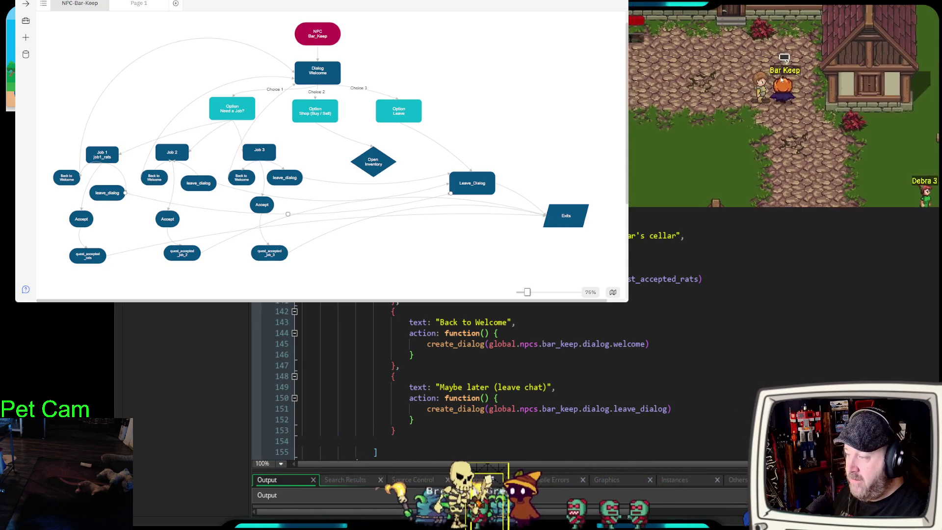
pyautogui.click(781, 78)
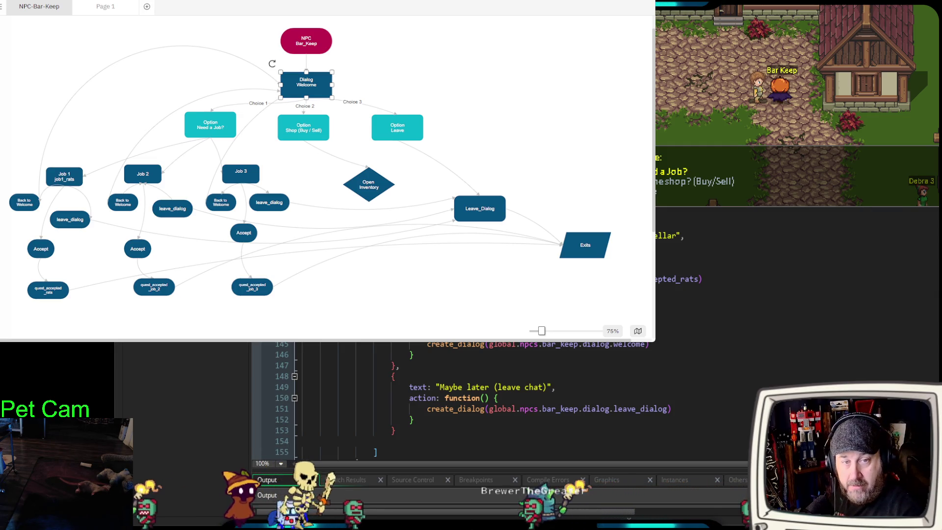
# Narrow SmartDraw, choose Need a Job? in the game, and mark the job and Job 3 nodes
pyautogui.moveTo(656, 172)
pyautogui.mouseDown()
pyautogui.moveTo(579, 172)
pyautogui.moveTo(608, 172)
pyautogui.mouseUp()
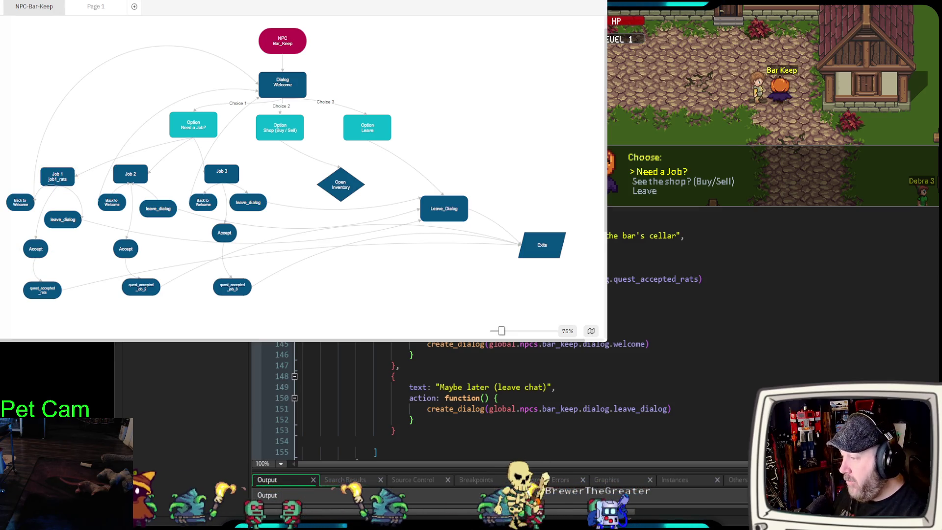
pyautogui.press('Return')
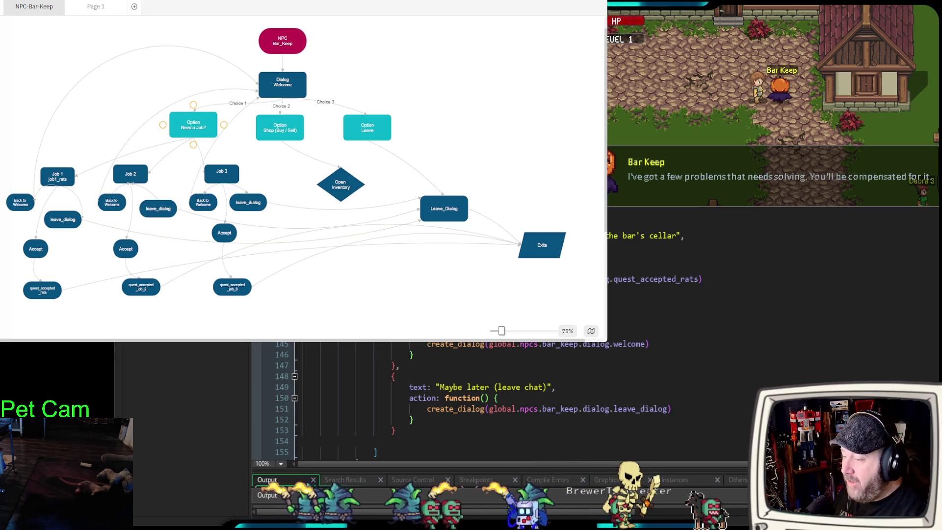
pyautogui.press('Return')
pyautogui.press('Return')
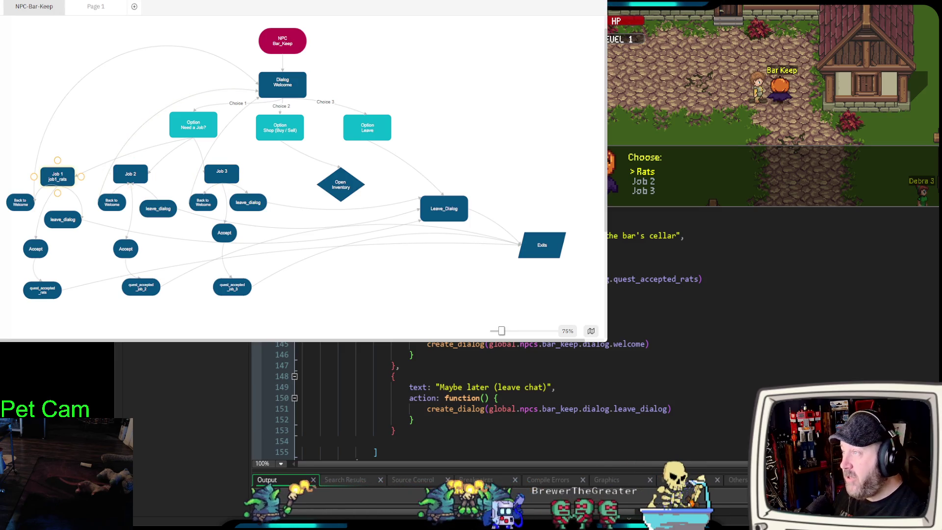
pyautogui.click(55, 177)
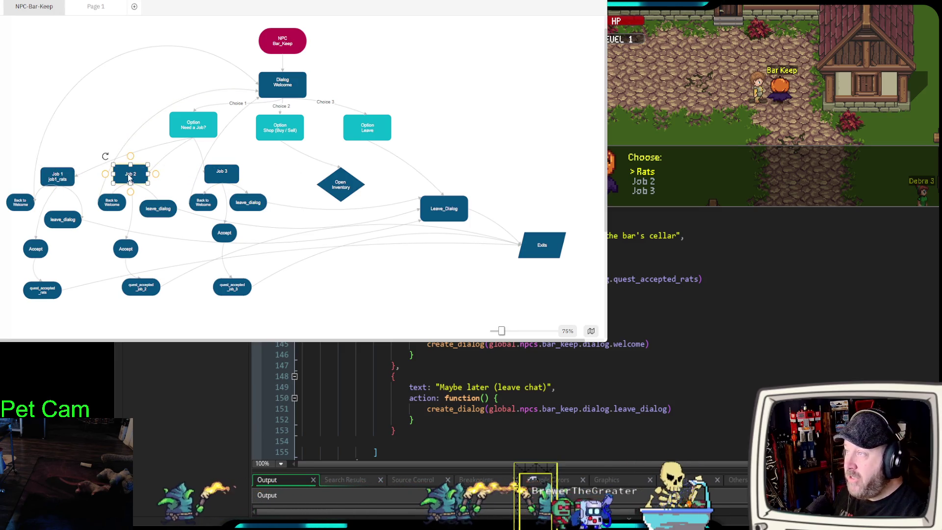
pyautogui.click(222, 173)
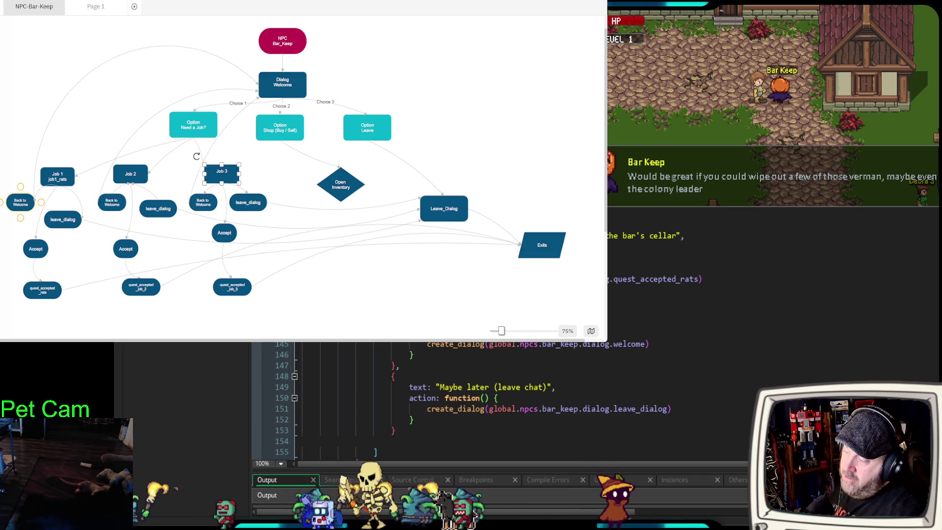
# Mark the Back to Welcome node and accept the rats quest in the game
pyautogui.press('space')
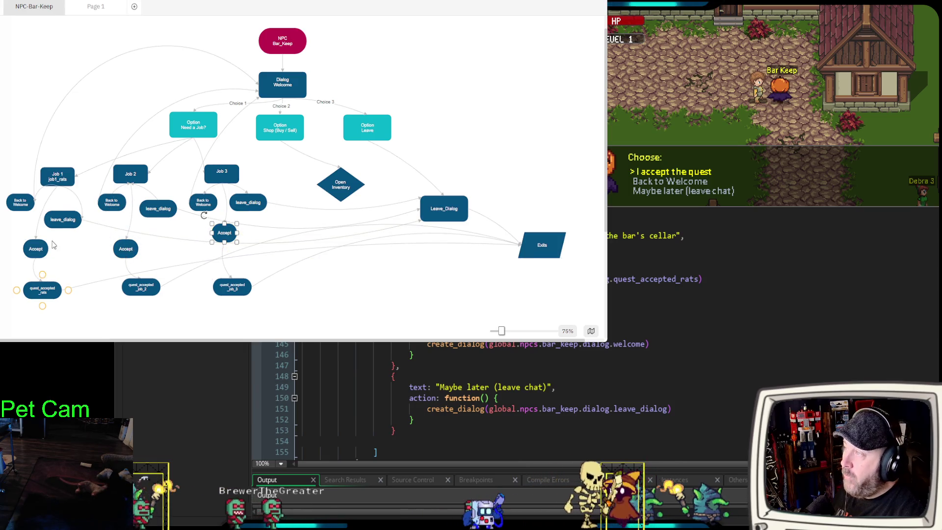
pyautogui.click(27, 208)
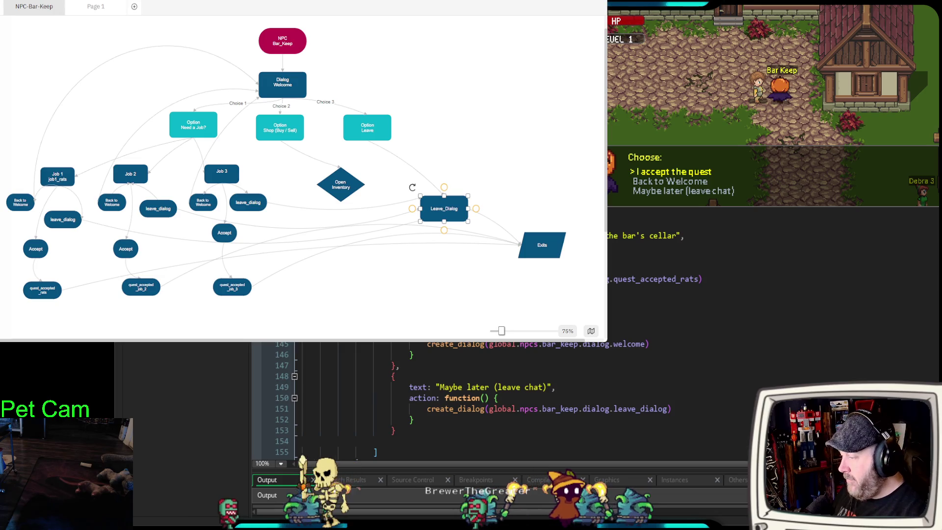
pyautogui.press('Return')
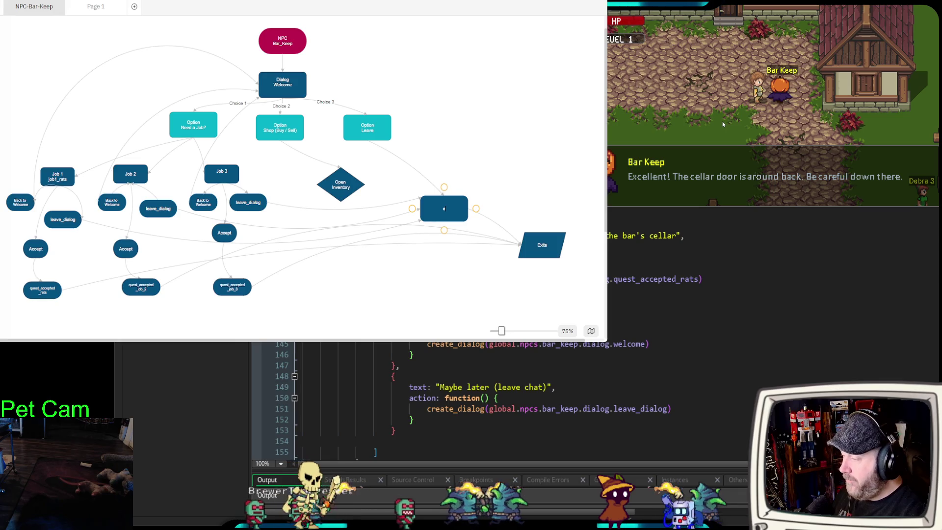
pyautogui.press('Return')
pyautogui.press('Return')
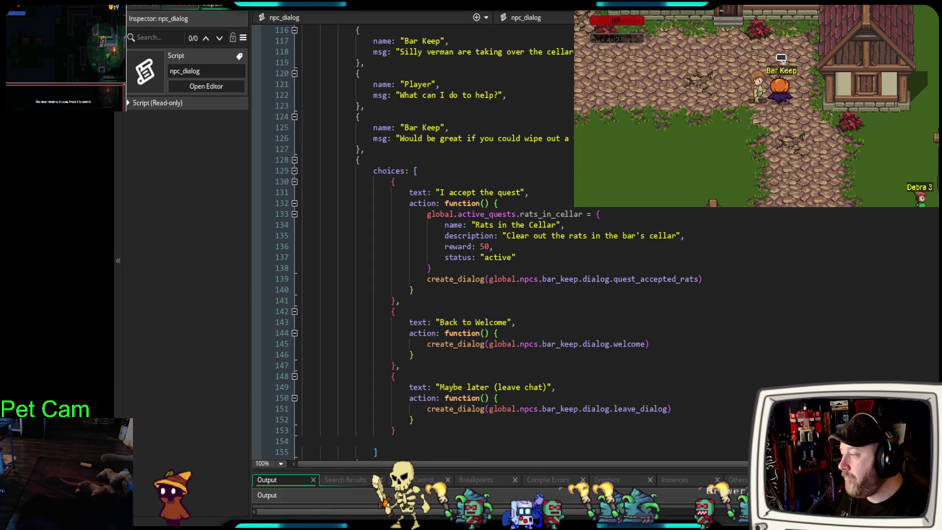
# Collapse the welcome choices block at line 54 of npc_dialog
pyautogui.scroll(-6, 442, 240)
pyautogui.scroll(-12, 442, 241)
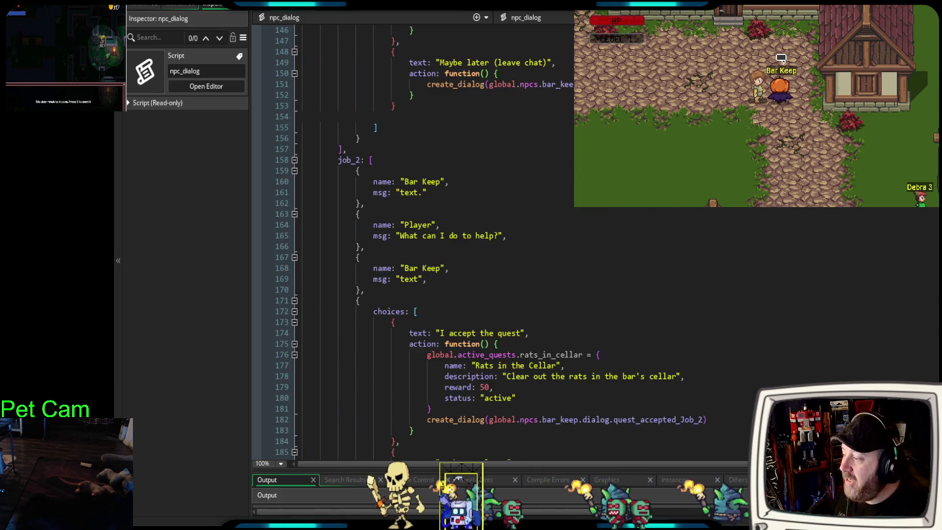
pyautogui.scroll(10, 442, 240)
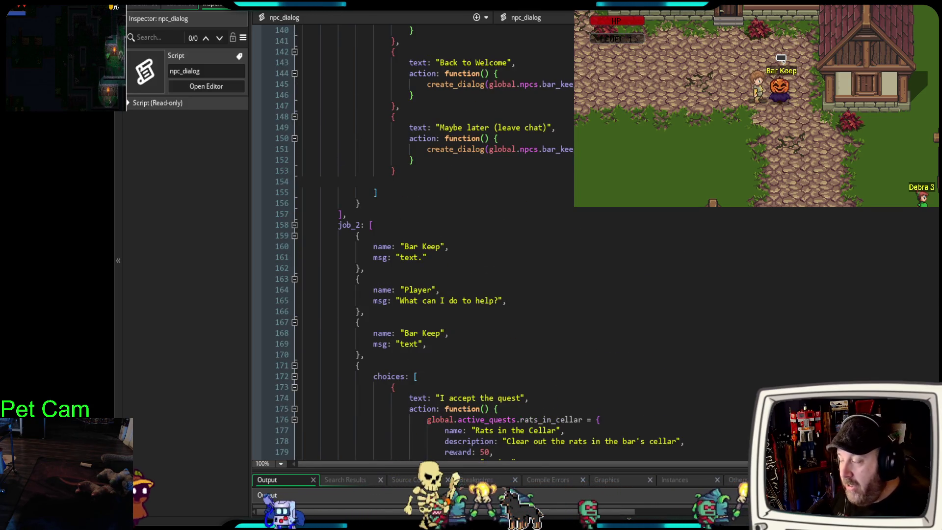
pyautogui.scroll(-2, 441, 240)
pyautogui.scroll(8, 442, 240)
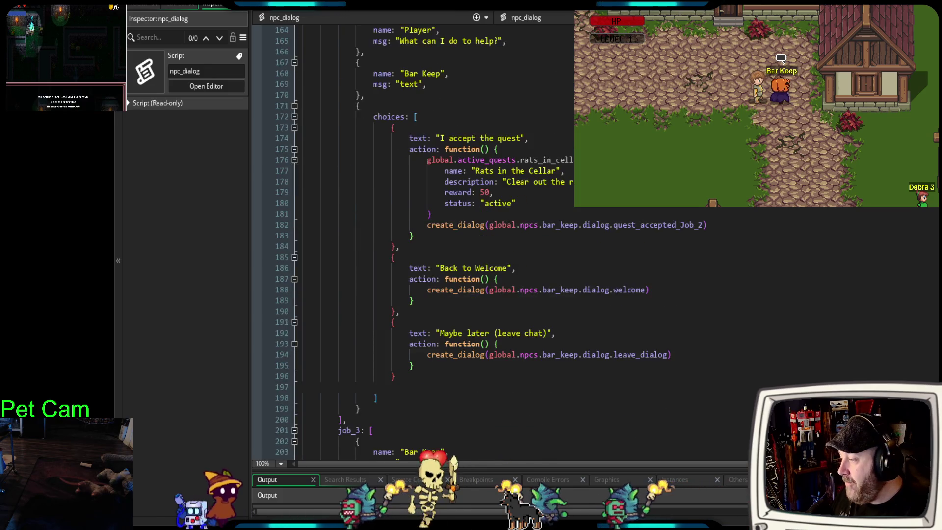
pyautogui.scroll(-9, 442, 241)
pyautogui.scroll(11, 441, 241)
pyautogui.scroll(18, 441, 241)
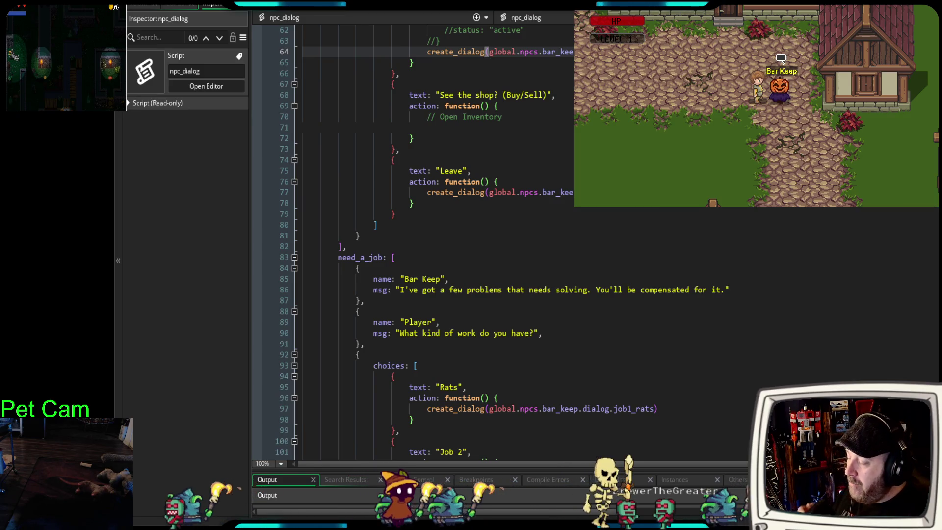
pyautogui.scroll(4, 441, 240)
pyautogui.scroll(8, 442, 240)
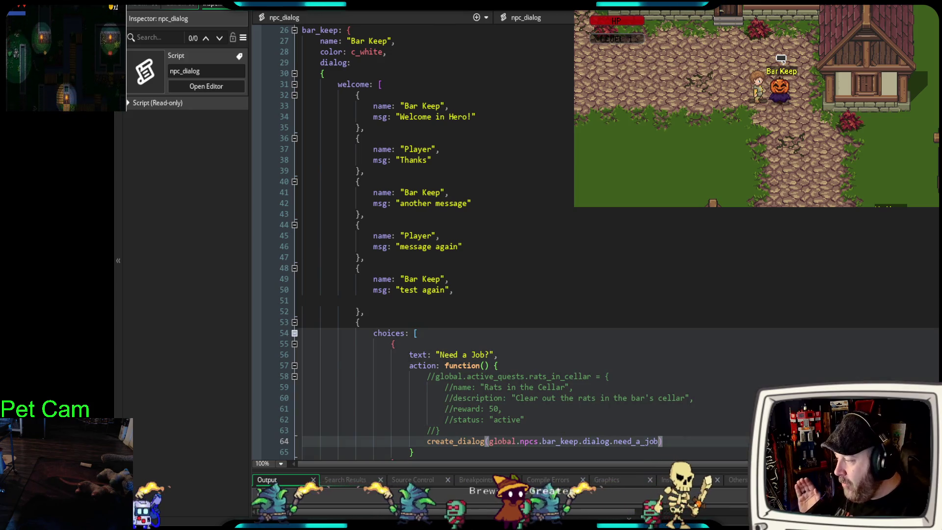
pyautogui.click(295, 332)
# Collapse the need_a_job, job1_rats, job_2, job_3 and three quest_accepted blocks
pyautogui.scroll(-4, 324, 303)
pyautogui.click(294, 236)
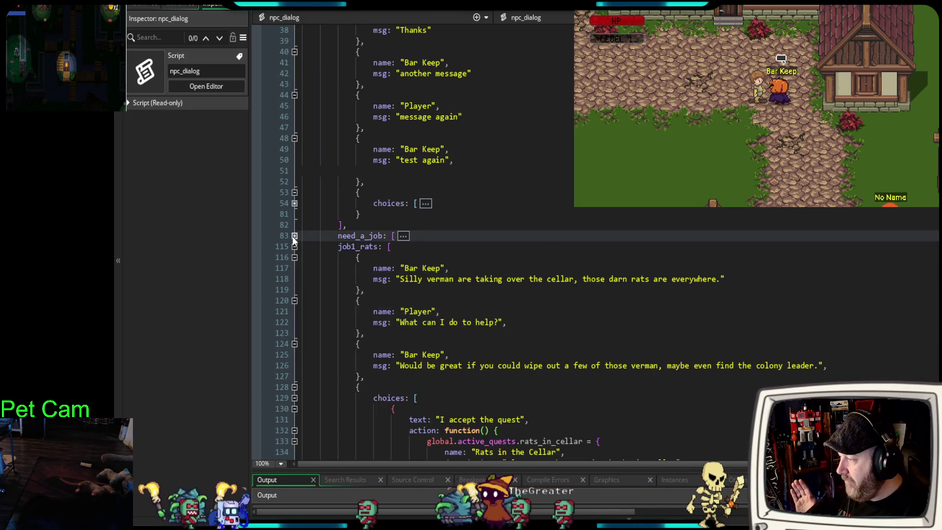
pyautogui.click(295, 246)
pyautogui.click(294, 257)
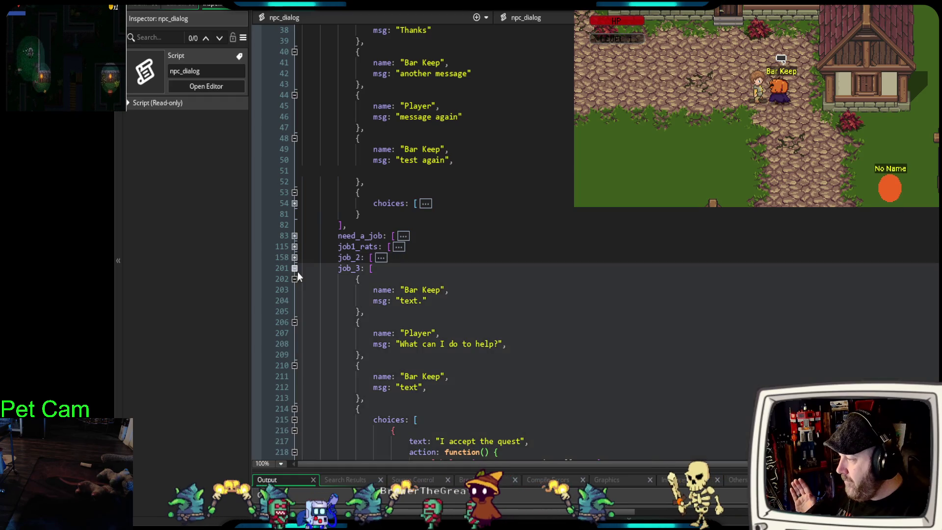
pyautogui.click(295, 268)
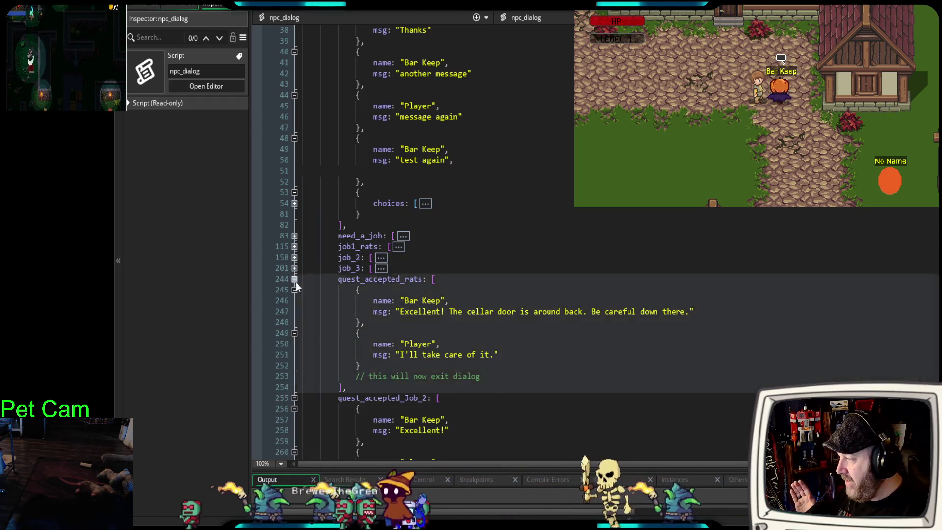
pyautogui.click(295, 279)
pyautogui.click(294, 290)
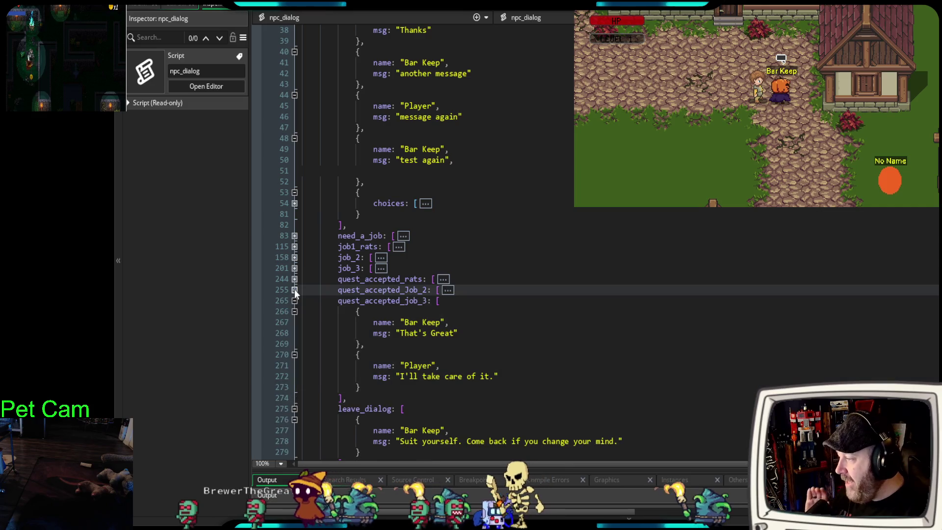
pyautogui.click(295, 300)
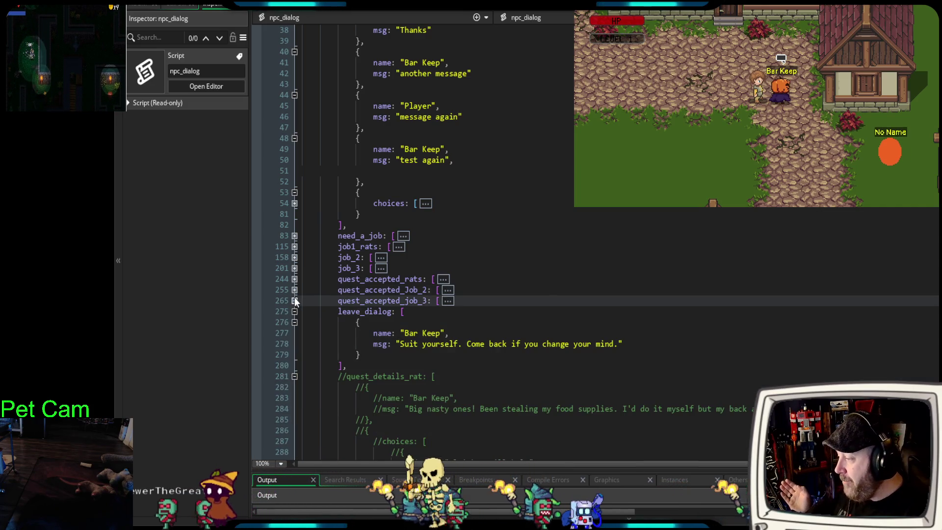
# Fold away the Bar Keep welcome dialog block and switch to par_actor's Draw event
pyautogui.scroll(-4, 314, 319)
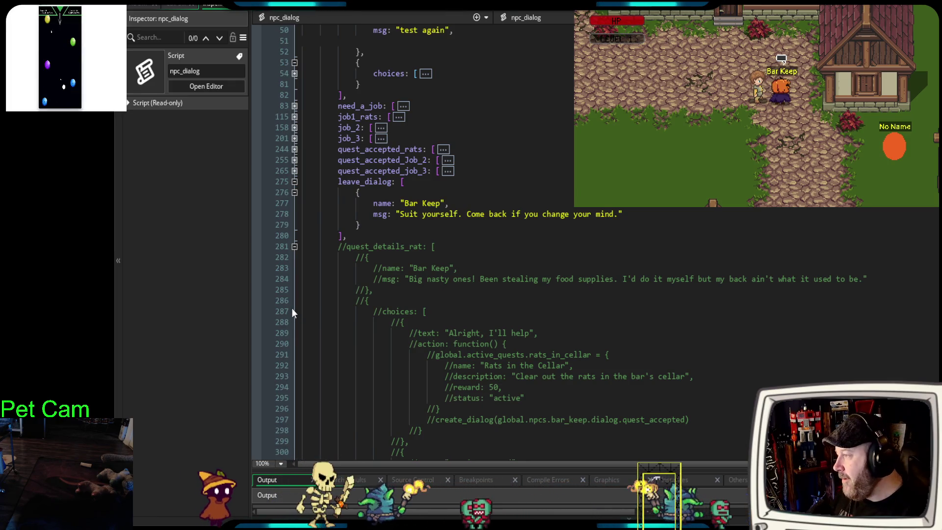
pyautogui.scroll(10, 292, 312)
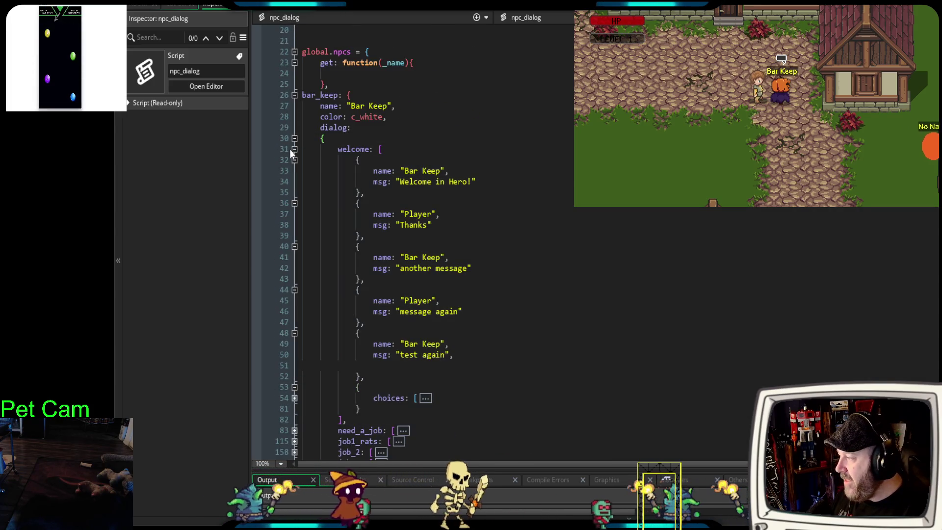
pyautogui.click(294, 149)
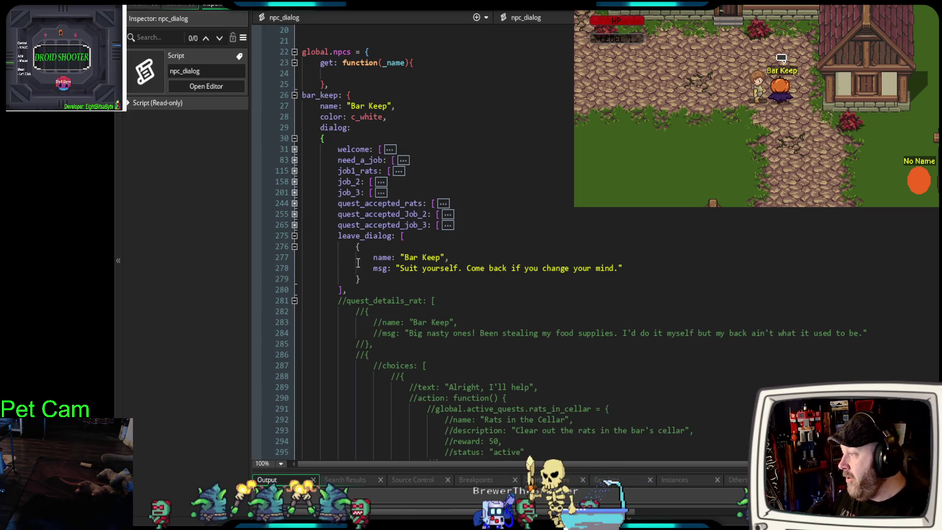
pyautogui.hotkey('ctrl', 'Tab')
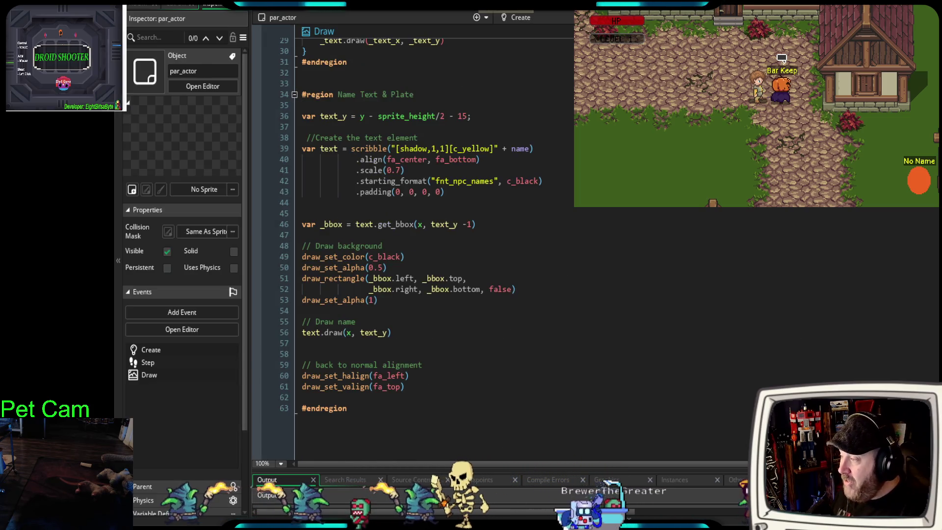
pyautogui.click(295, 94)
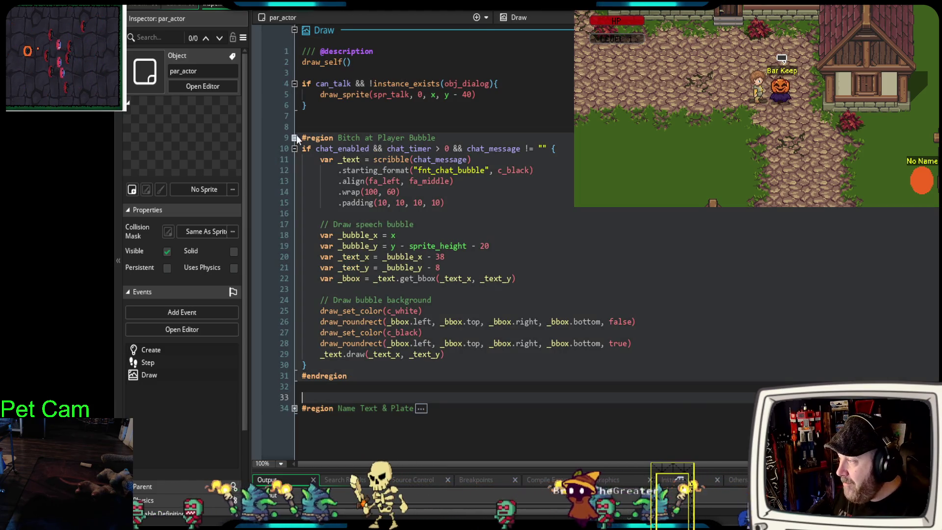
pyautogui.click(295, 137)
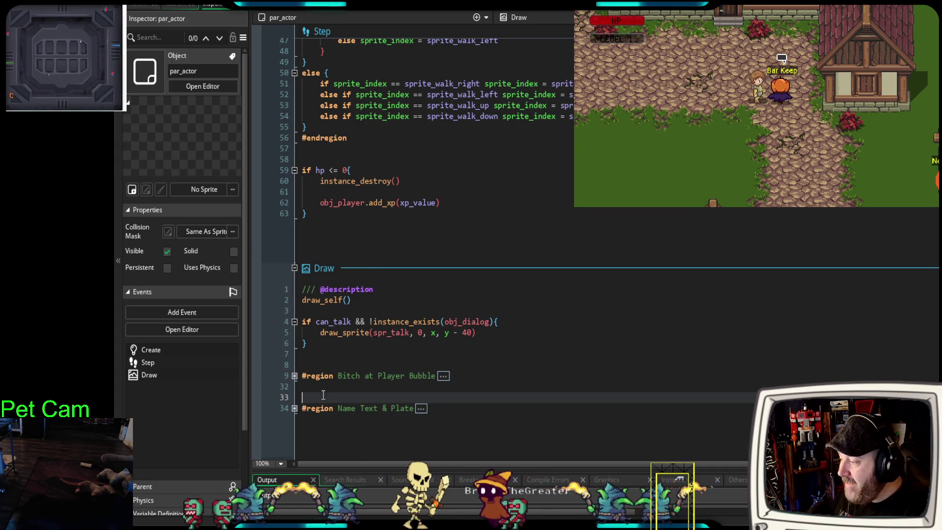
pyautogui.click(294, 409)
pyautogui.click(294, 375)
pyautogui.scroll(-7, 411, 312)
pyautogui.scroll(-2, 412, 313)
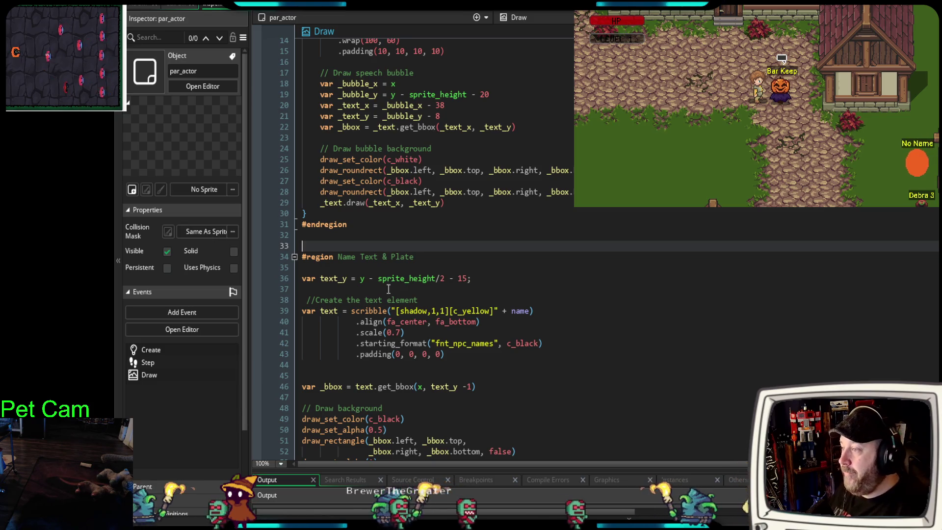
pyautogui.hotkey('ctrl', 'Tab')
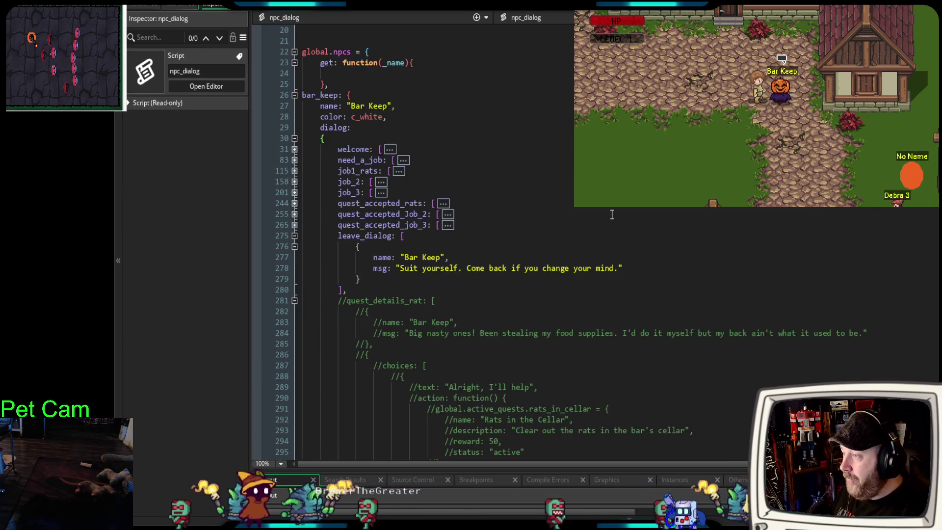
pyautogui.click(633, 212)
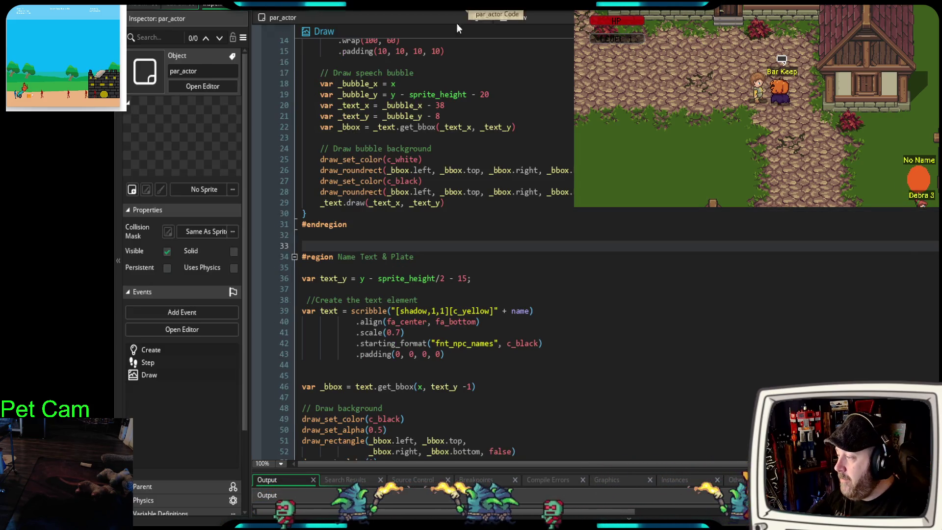
pyautogui.hotkey('ctrl', 'Tab')
pyautogui.hotkey('ctrl', 'Tab')
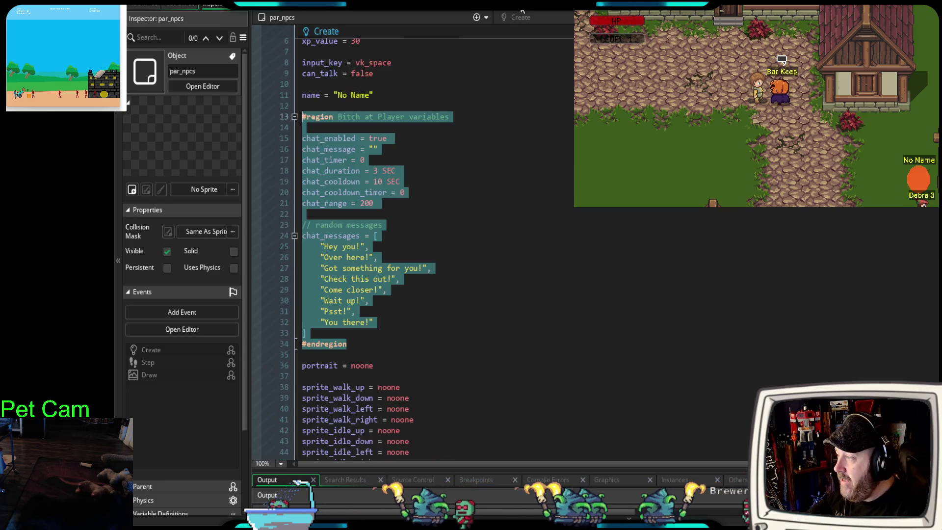
# Show par_npcs' Create event chat variables while the player walks up the path
pyautogui.click(497, 181)
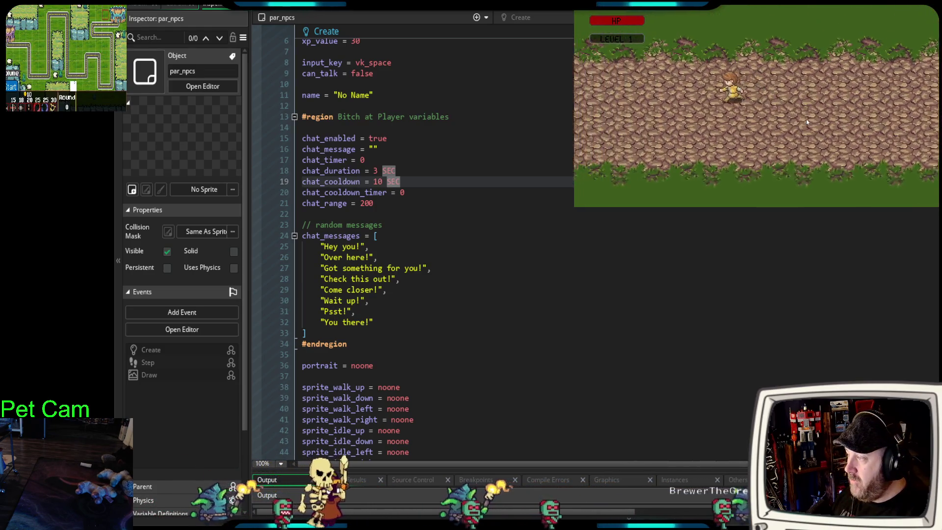
pyautogui.press('Up')
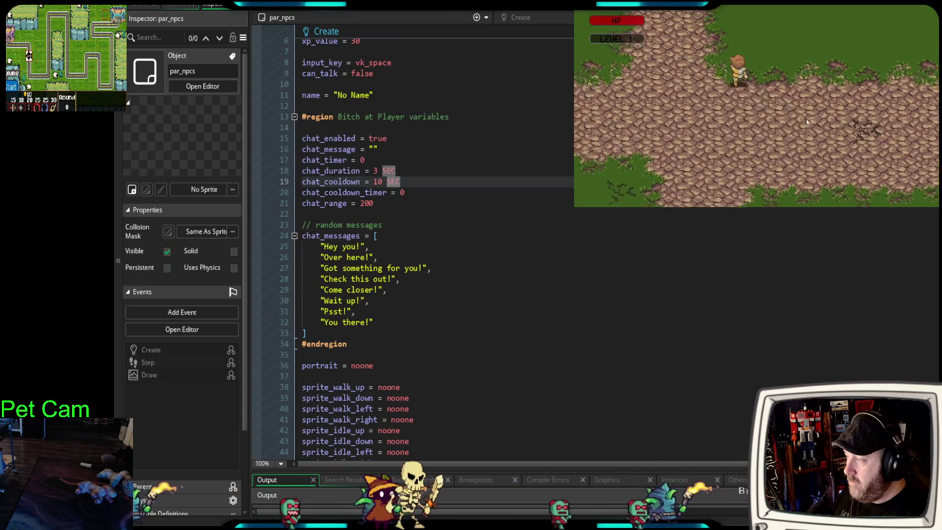
# Walk the player up into the village, inside the building to the counter, and back out
pyautogui.press('Up')
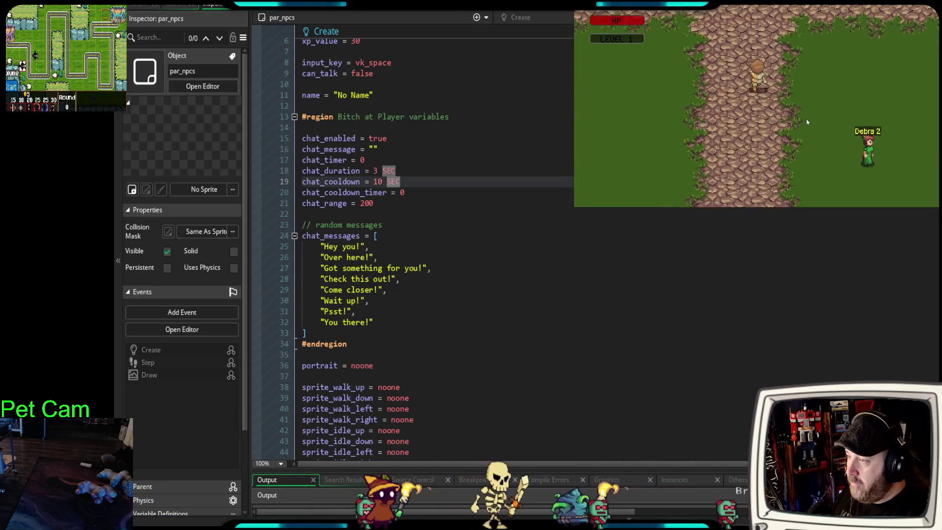
pyautogui.press('Up')
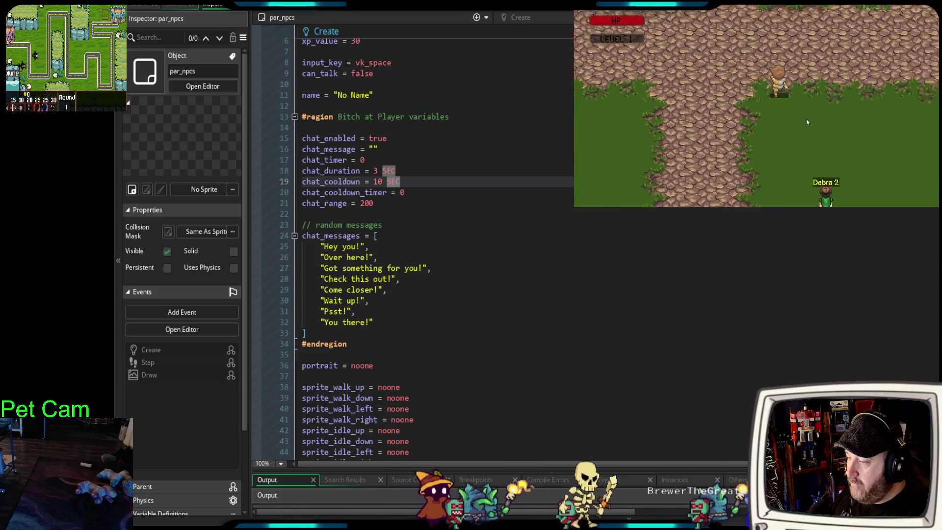
pyautogui.press('Right')
pyautogui.press('Up')
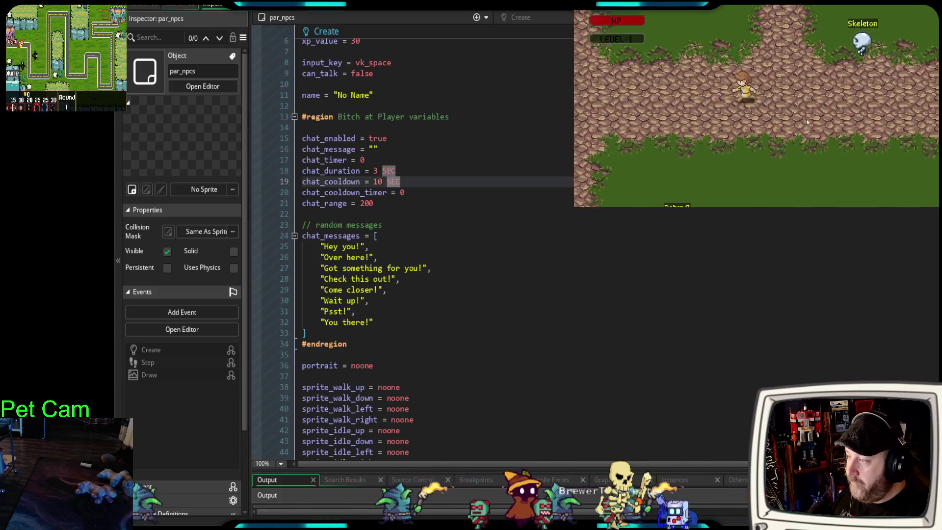
pyautogui.press('Up')
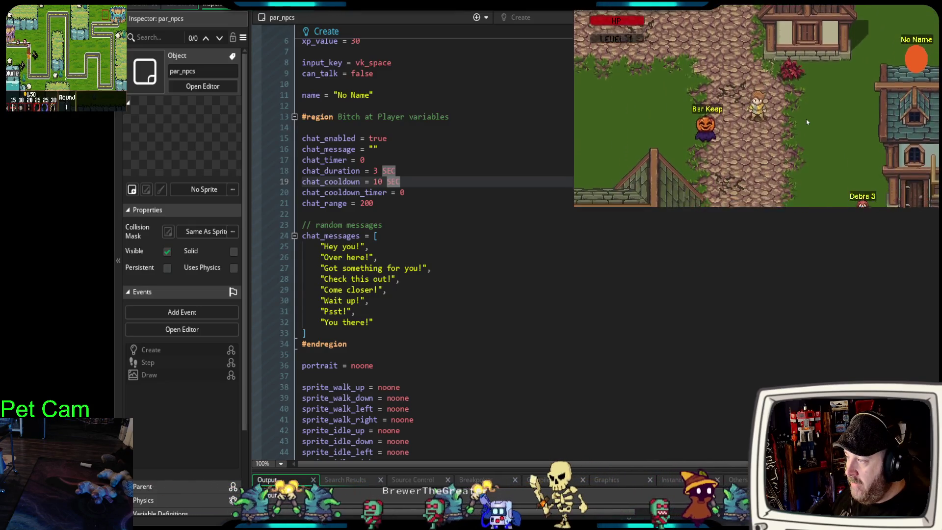
pyautogui.press('Left')
pyautogui.press('Down')
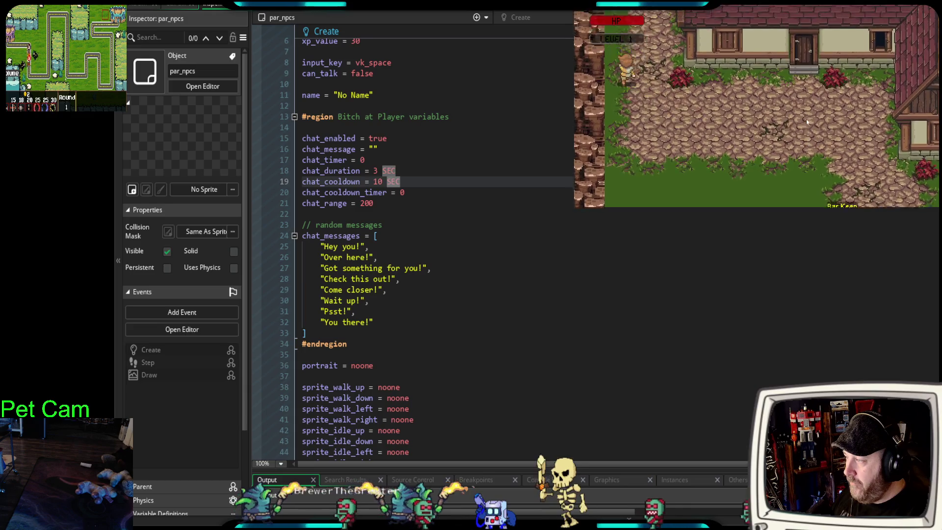
pyautogui.press('Down')
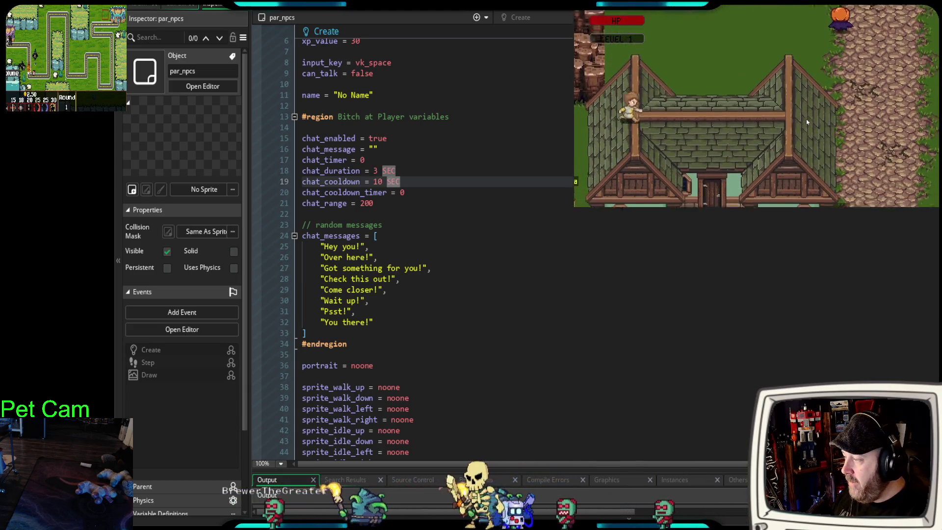
pyautogui.press('Up')
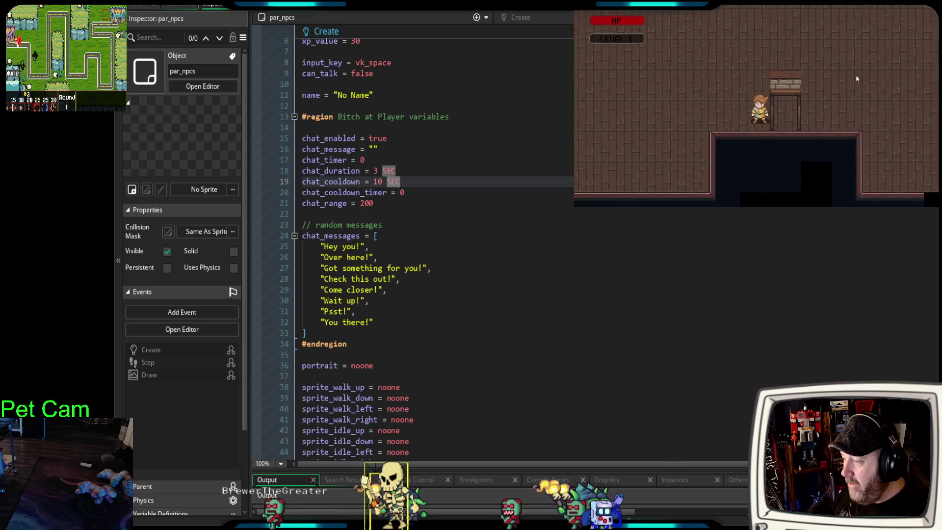
pyautogui.press('Down')
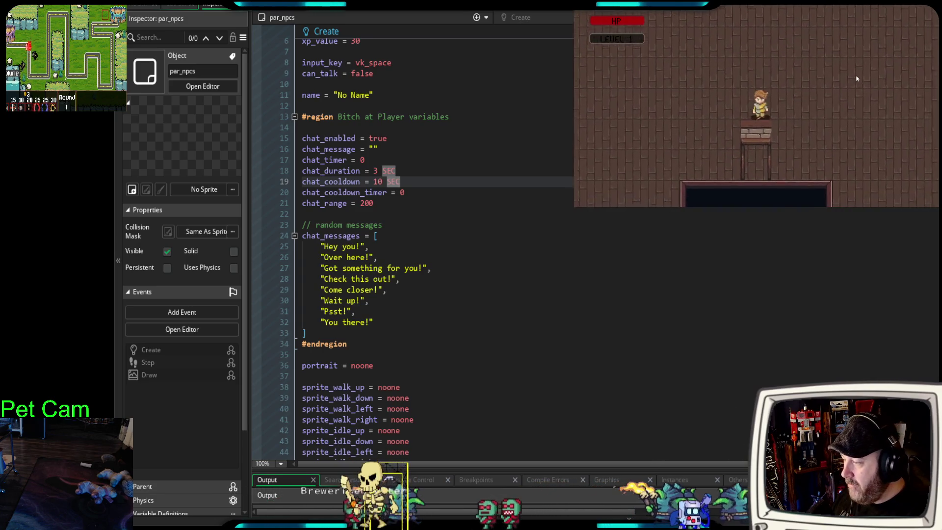
# Walk across the grass past Debra 4 and along the rocky edge toward Debra 2
pyautogui.press('Down')
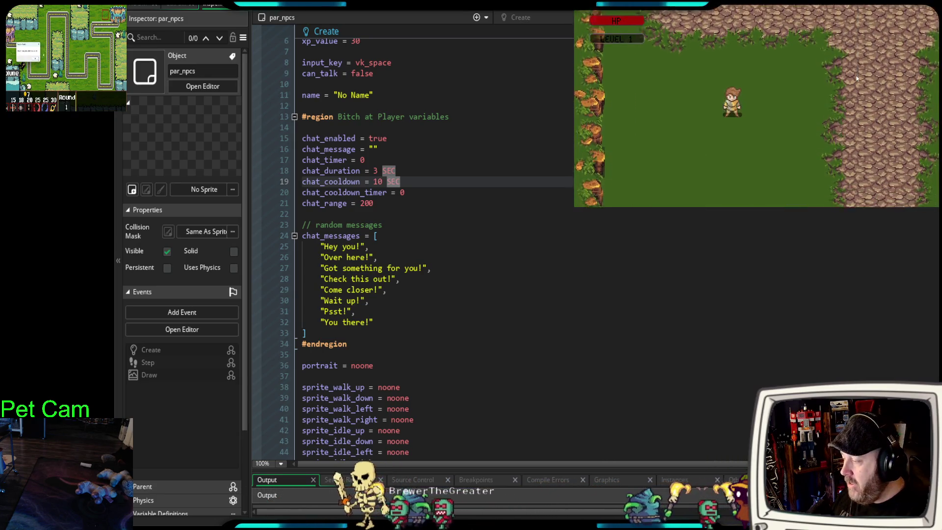
pyautogui.press('Left')
pyautogui.press('Down')
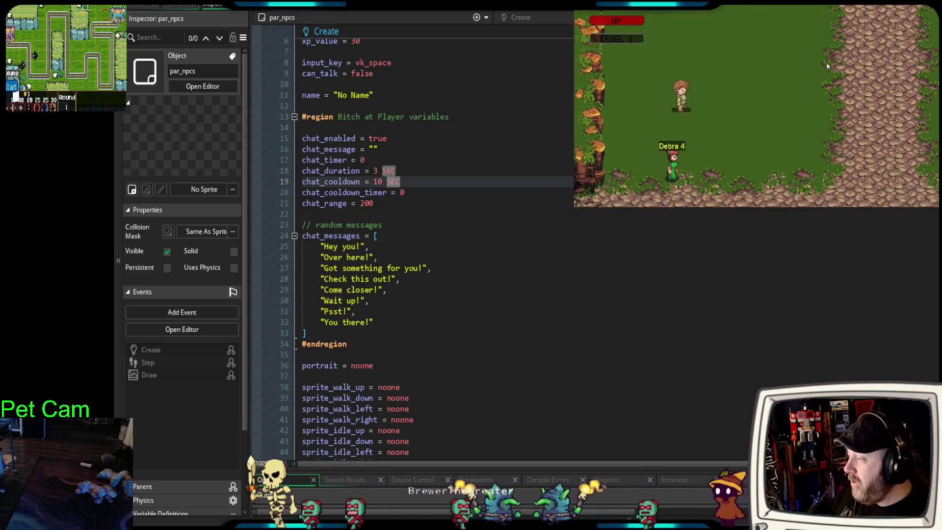
pyautogui.press('Right')
pyautogui.press('Up')
pyautogui.press('Down')
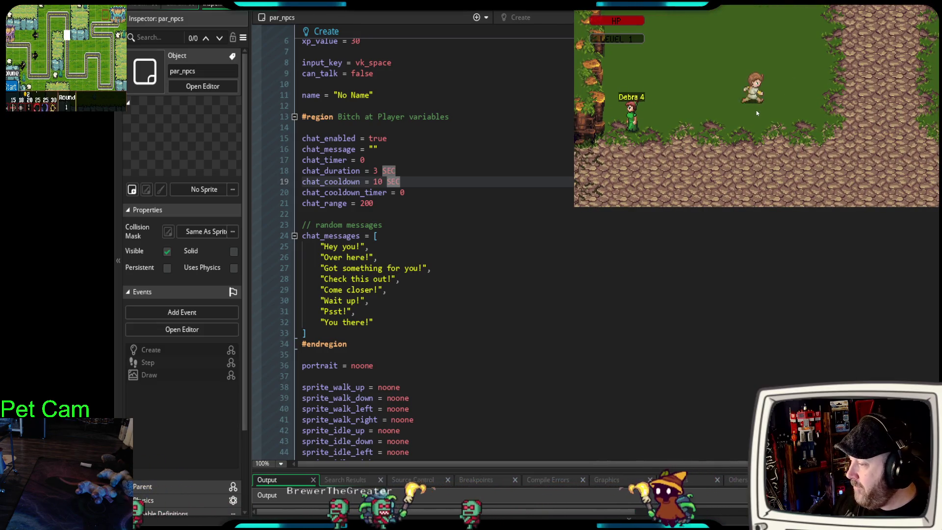
pyautogui.press('Right')
pyautogui.press('Up')
pyautogui.press('Left')
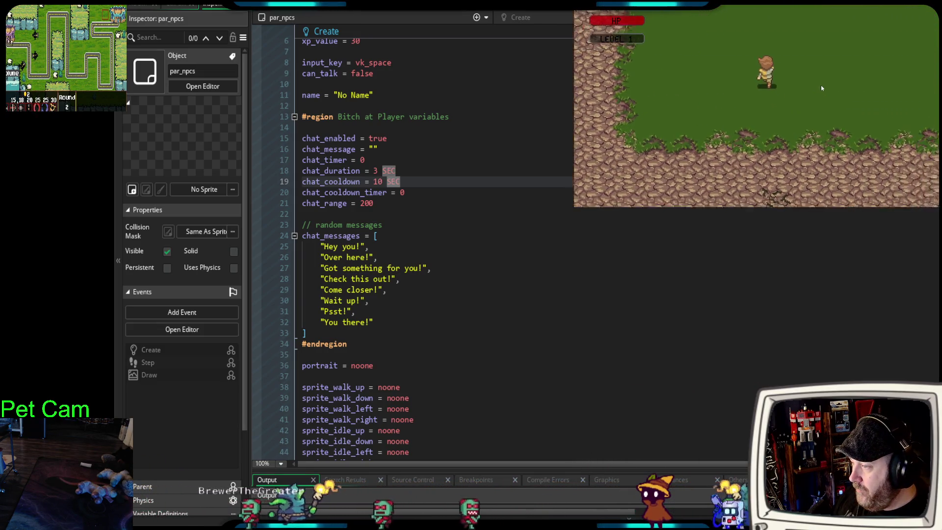
# Walk past Debra 2 to stand beside Debra 3, triggering her chat bubble, then return to the path
pyautogui.press('Left')
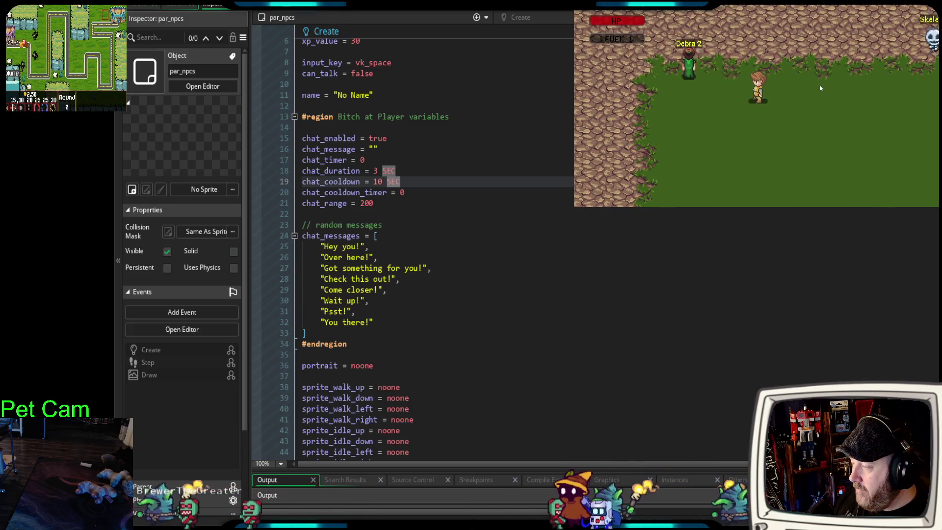
pyautogui.press('Up')
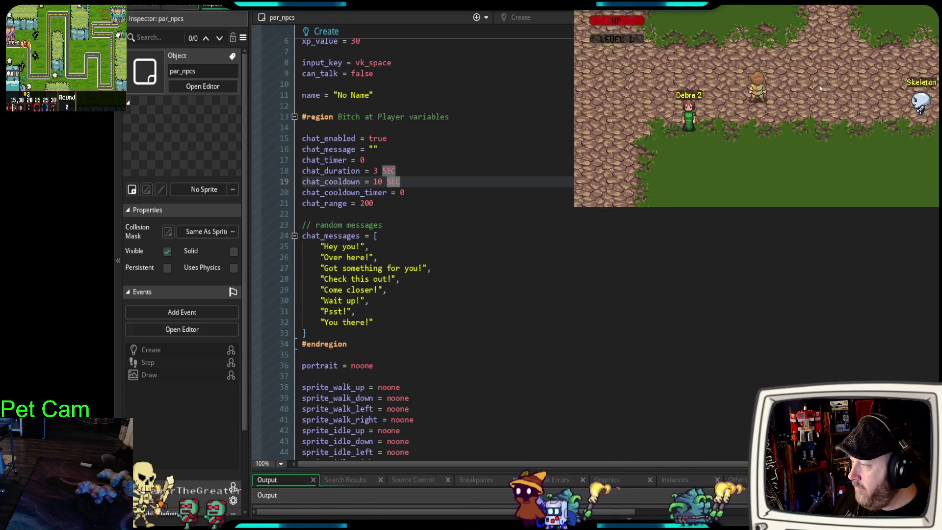
pyautogui.press('Up')
pyautogui.press('Left')
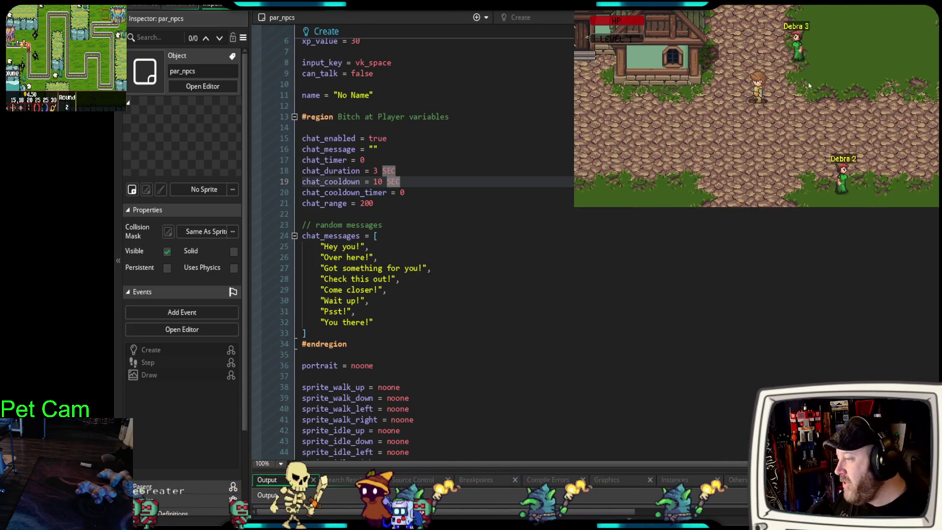
pyautogui.press('Up')
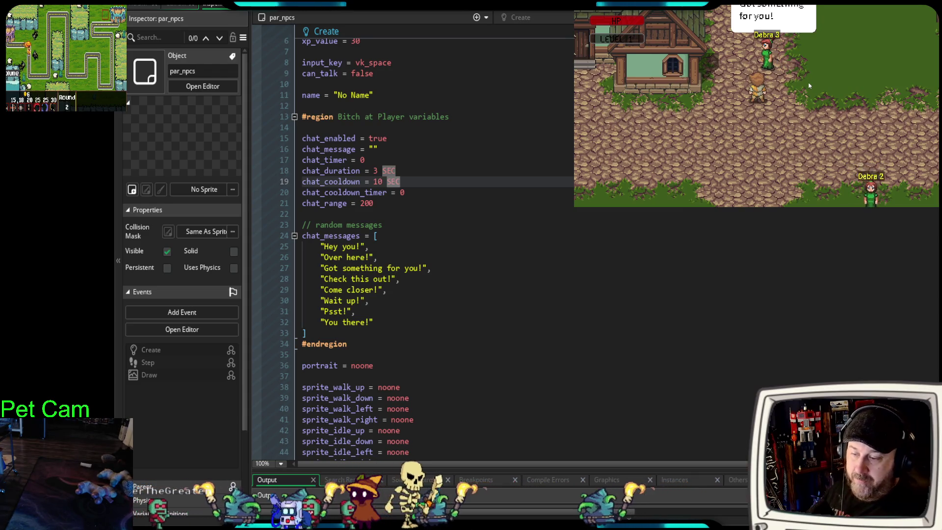
pyautogui.press('Right')
pyautogui.press('Up')
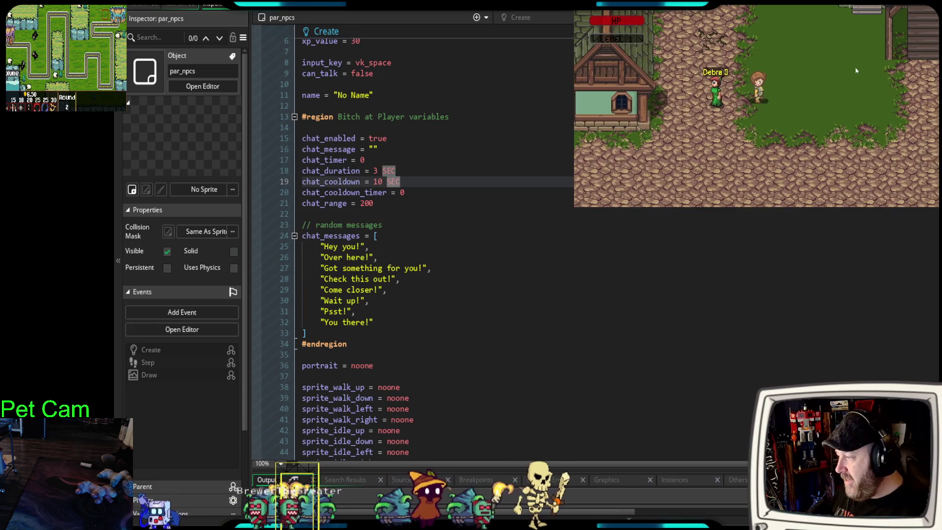
pyautogui.press('Down')
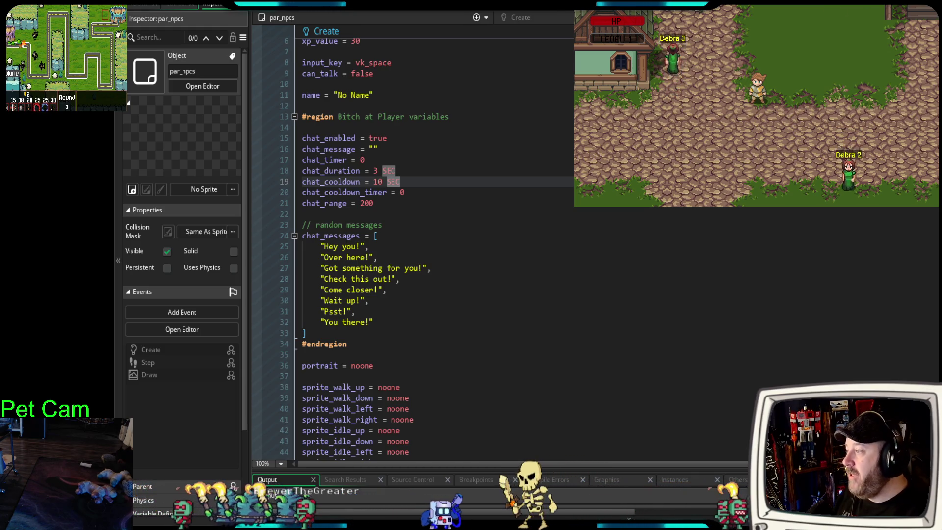
pyautogui.click(614, 343)
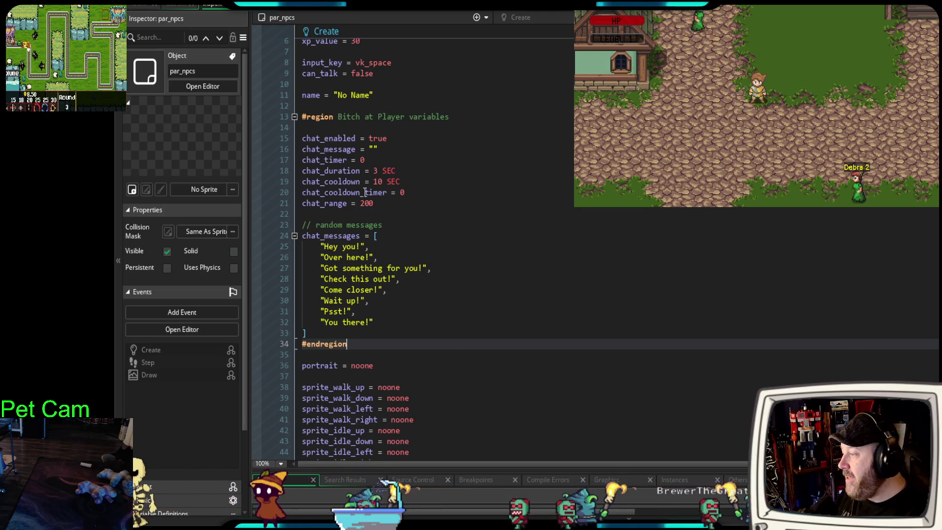
# Change chat_range on line 21 of par_actor's Create event from 200 to 100
pyautogui.moveTo(374, 204); pyautogui.dragTo(361, 204)
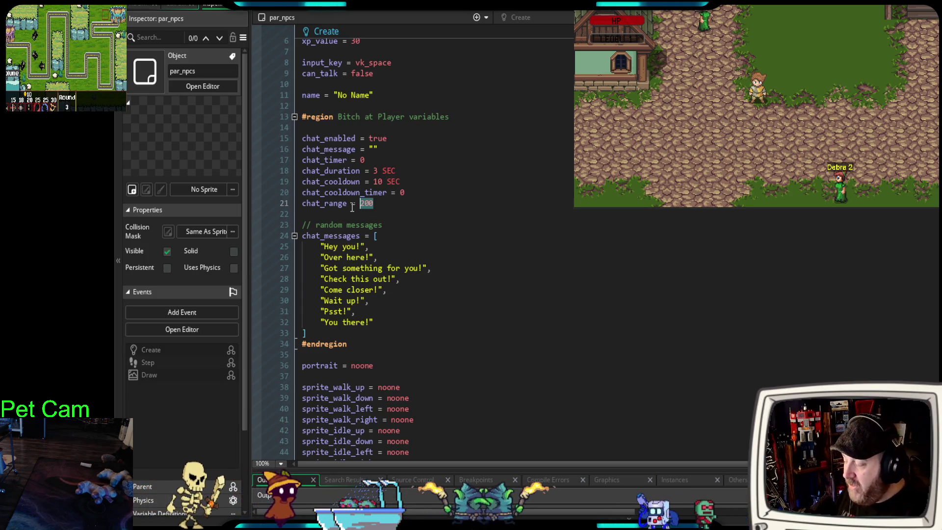
pyautogui.click(352, 206)
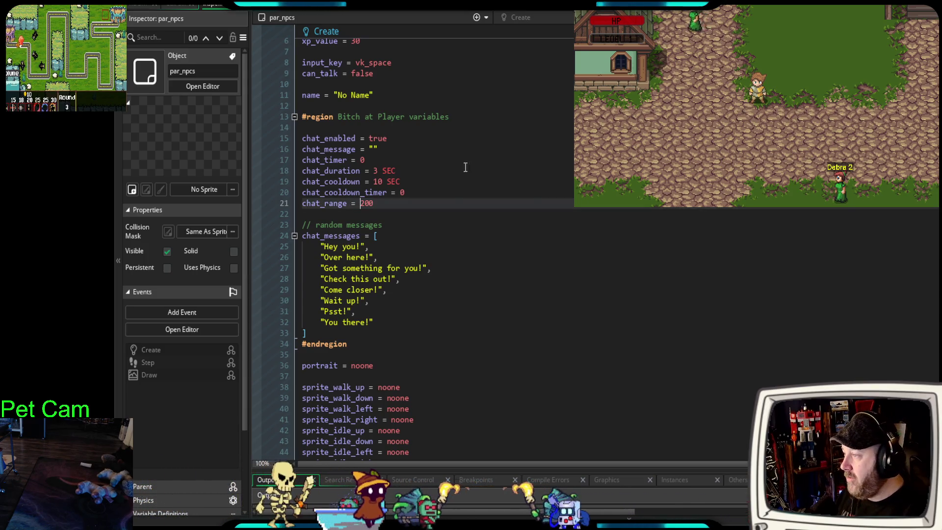
pyautogui.hotkey('ctrl', 'Tab')
pyautogui.scroll(20, 451, 188)
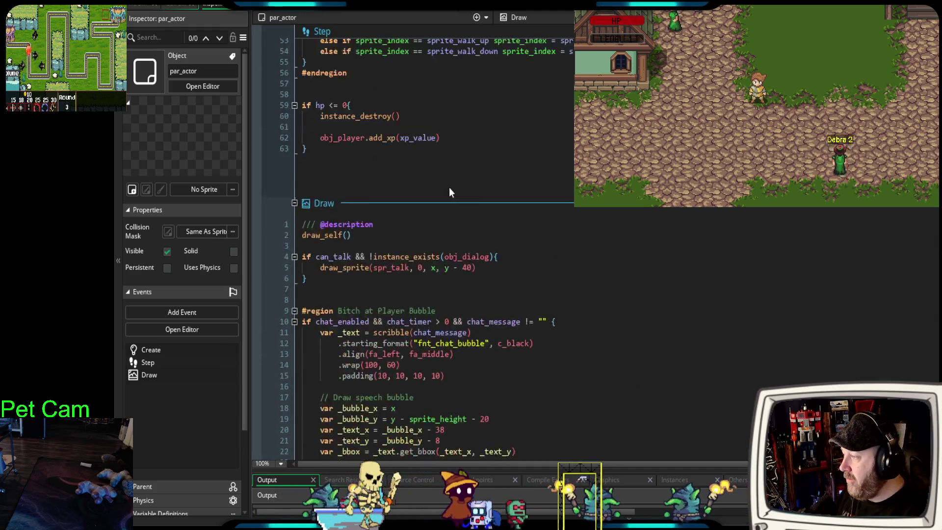
pyautogui.scroll(20, 447, 184)
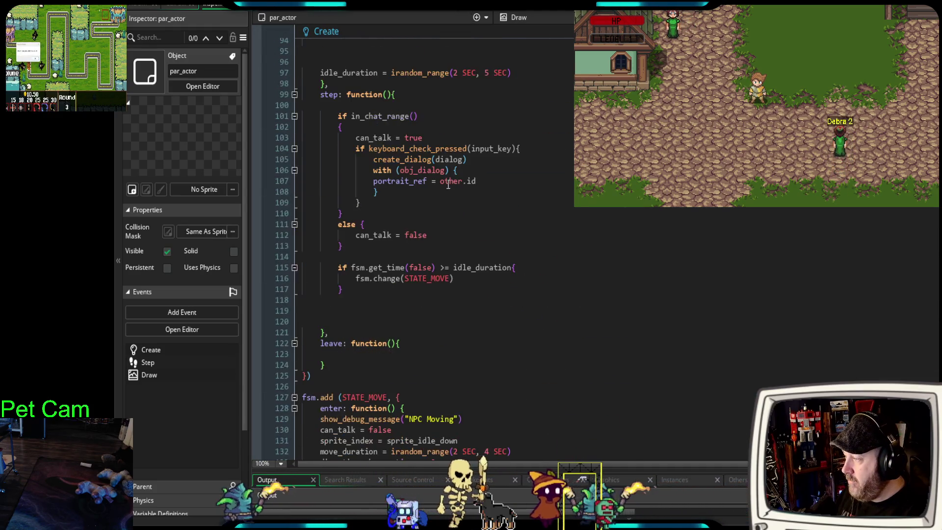
pyautogui.scroll(4, 446, 183)
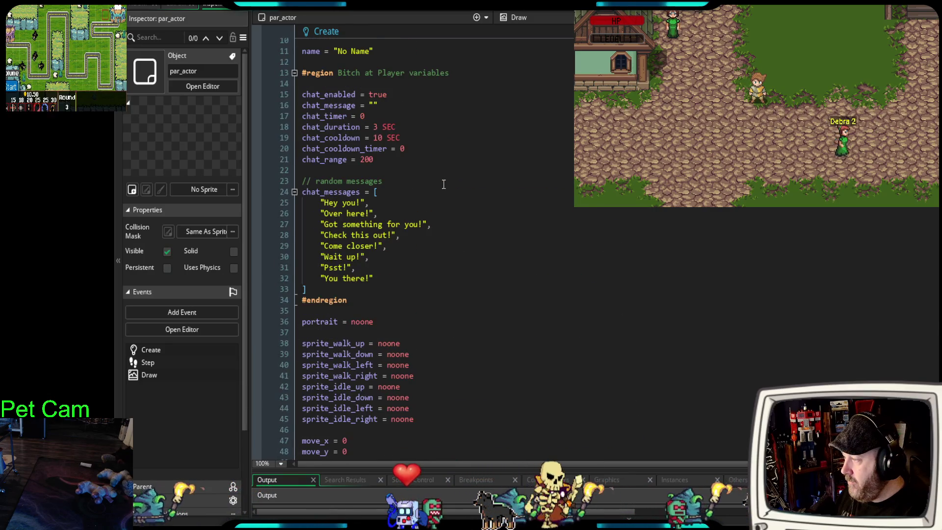
pyautogui.click(362, 160)
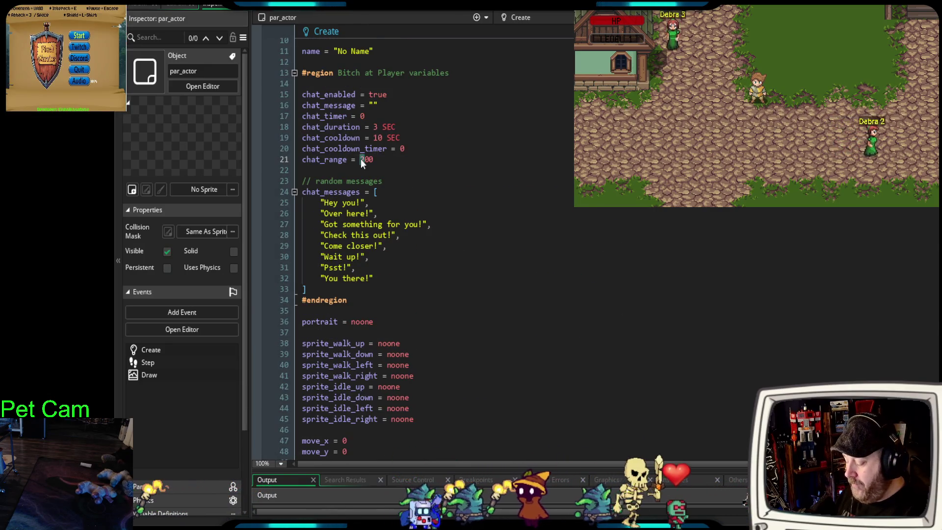
pyautogui.write('1')
pyautogui.click(414, 179)
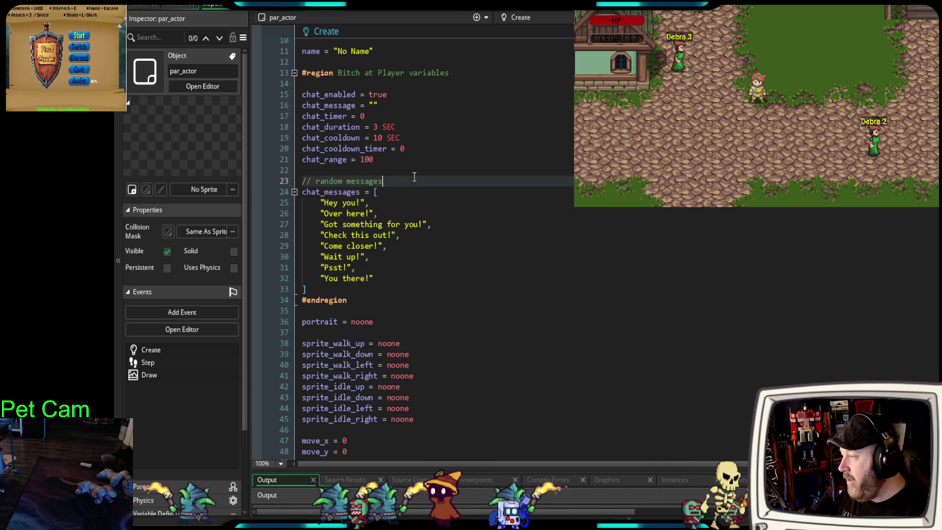
pyautogui.scroll(-20, 414, 177)
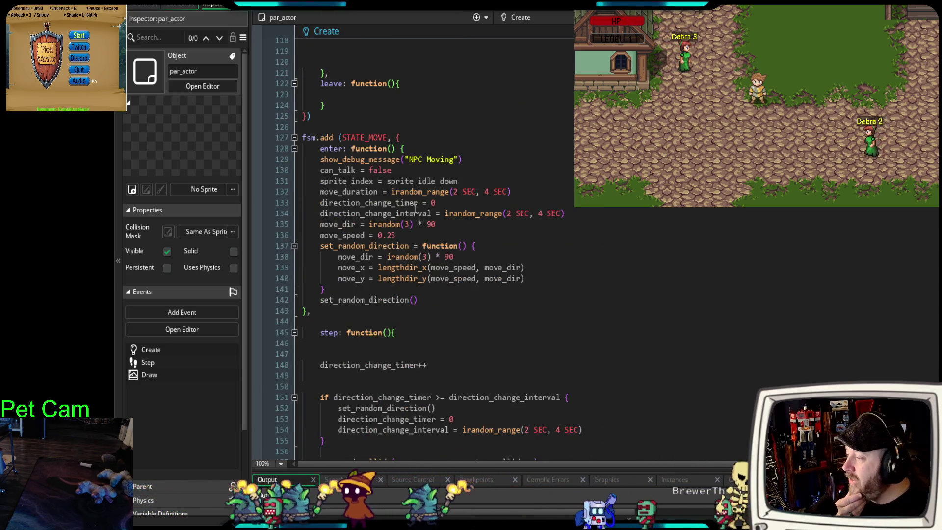
# Review the Step event's chat block and select the comment on line 22
pyautogui.scroll(-20, 410, 206)
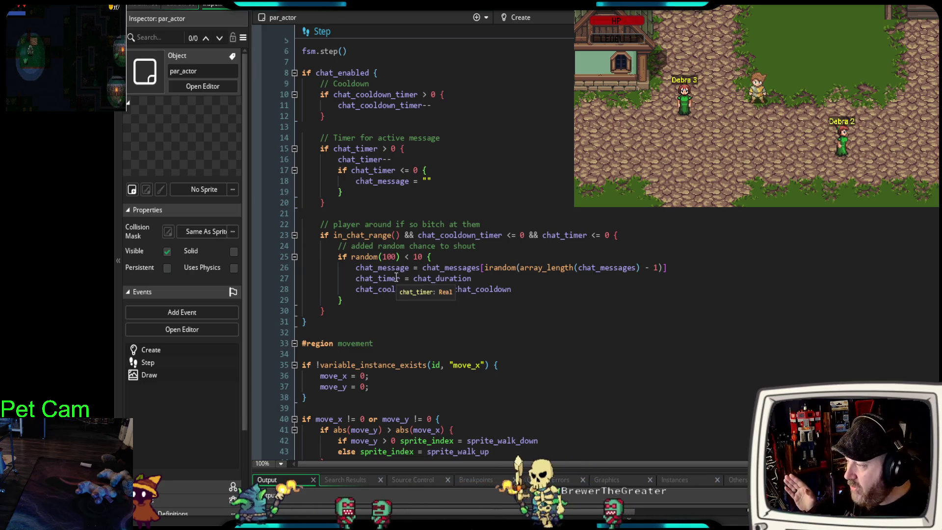
pyautogui.scroll(-4, 397, 279)
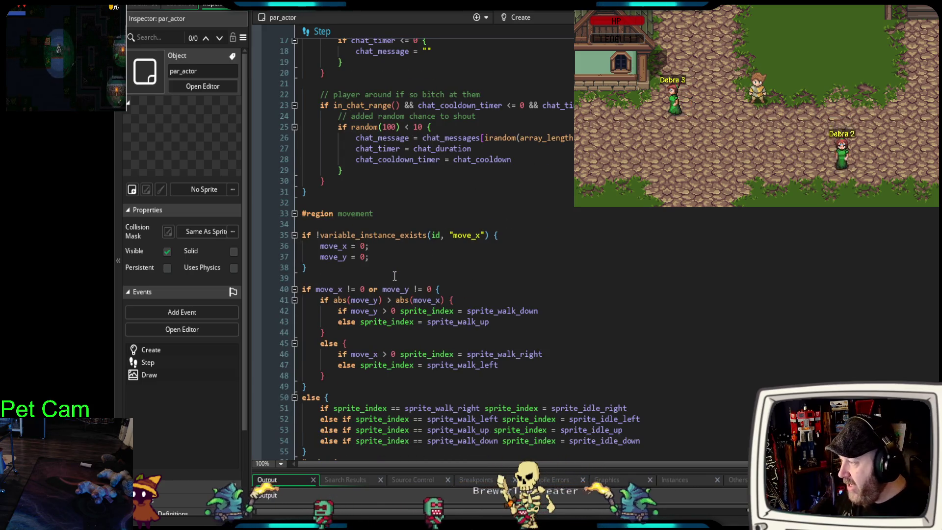
pyautogui.scroll(2, 399, 270)
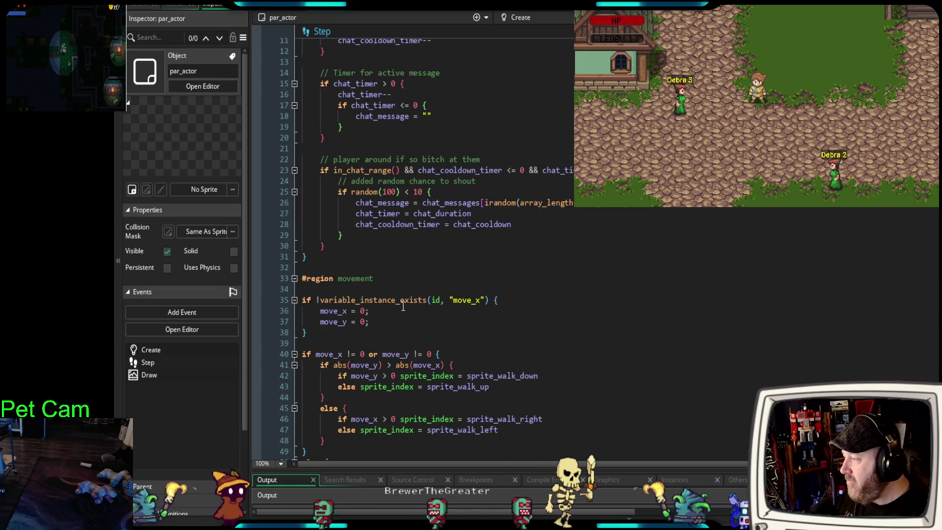
pyautogui.moveTo(308, 257)
pyautogui.mouseDown()
pyautogui.moveTo(294, 254)
pyautogui.moveTo(281, 169)
pyautogui.mouseUp()
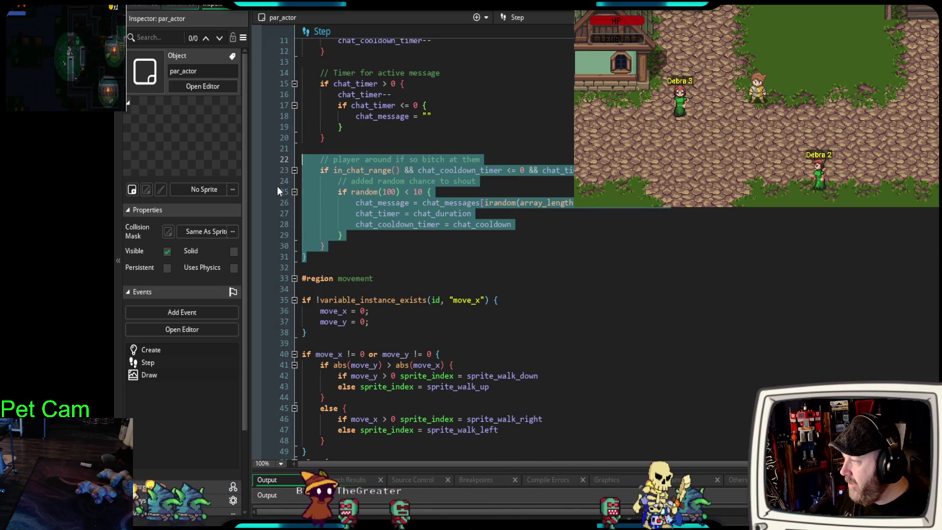
pyautogui.scroll(2, 297, 291)
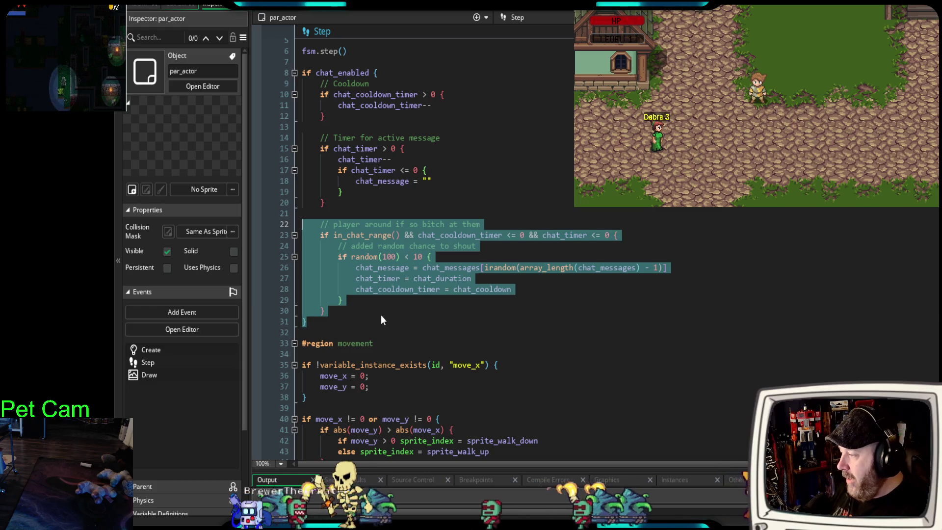
pyautogui.click(382, 315)
pyautogui.click(499, 224)
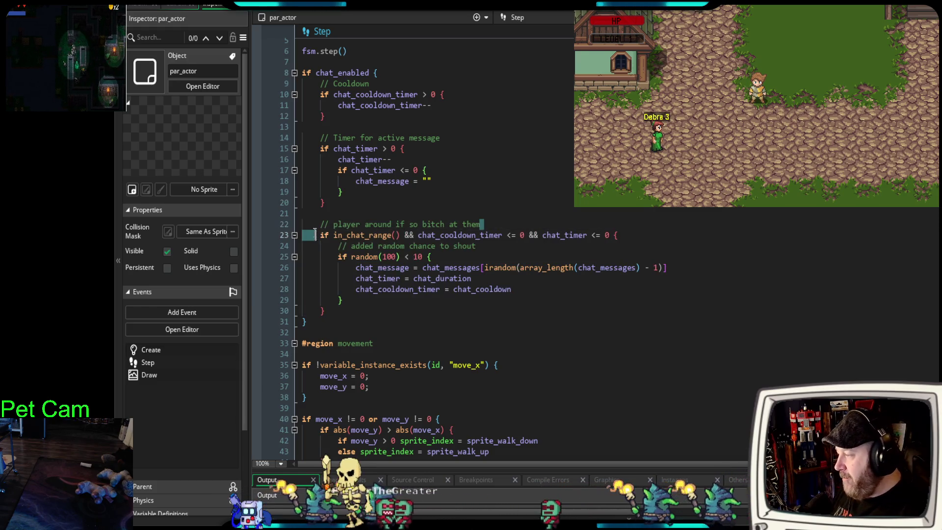
pyautogui.keyDown('shift'); pyautogui.click(325, 228); pyautogui.keyUp('shift')
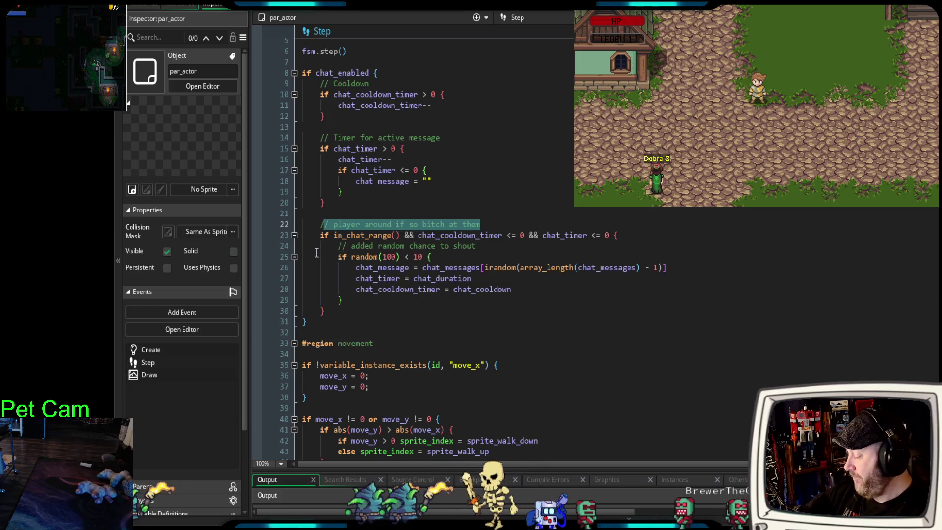
pyautogui.hotkey('shift', 'Left')
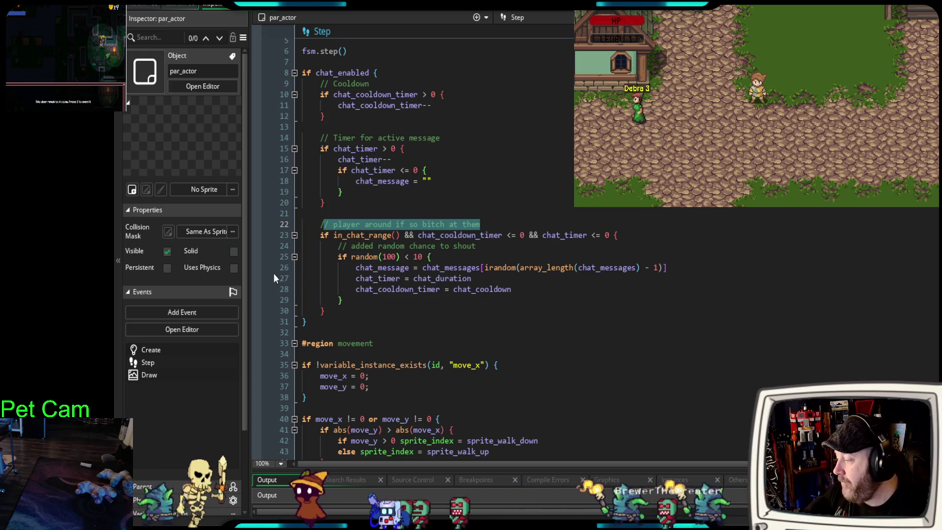
pyautogui.scroll(2, 417, 268)
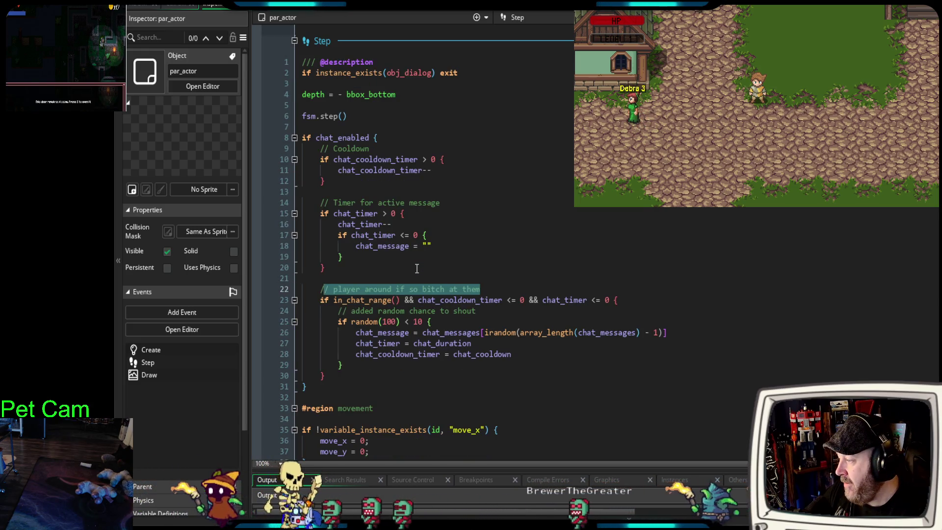
pyautogui.scroll(-2, 416, 268)
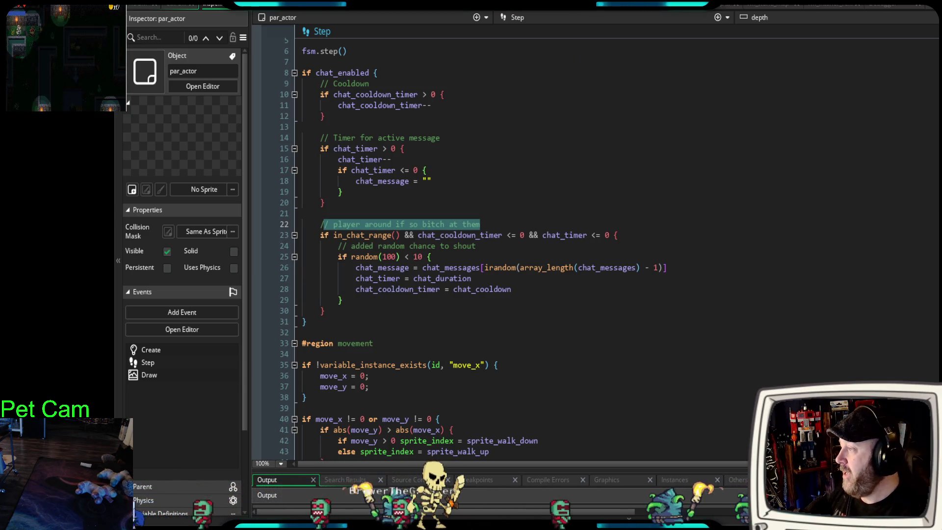
pyautogui.hotkey('shift', 'Left')
# Run the game under the debugger with F6 and review the random(100) < 10 chat condition
pyautogui.press('F6')
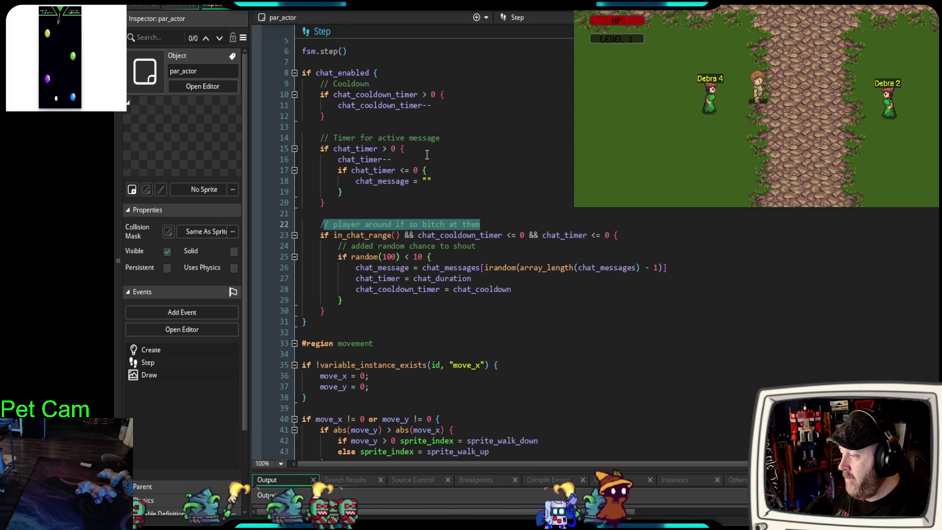
pyautogui.scroll(3, 427, 154)
pyautogui.scroll(-5, 406, 187)
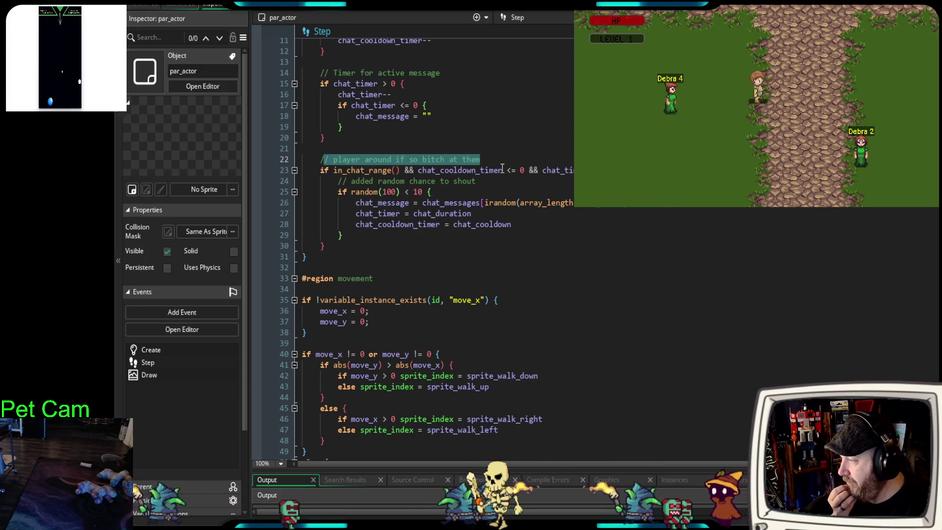
pyautogui.moveTo(365, 196)
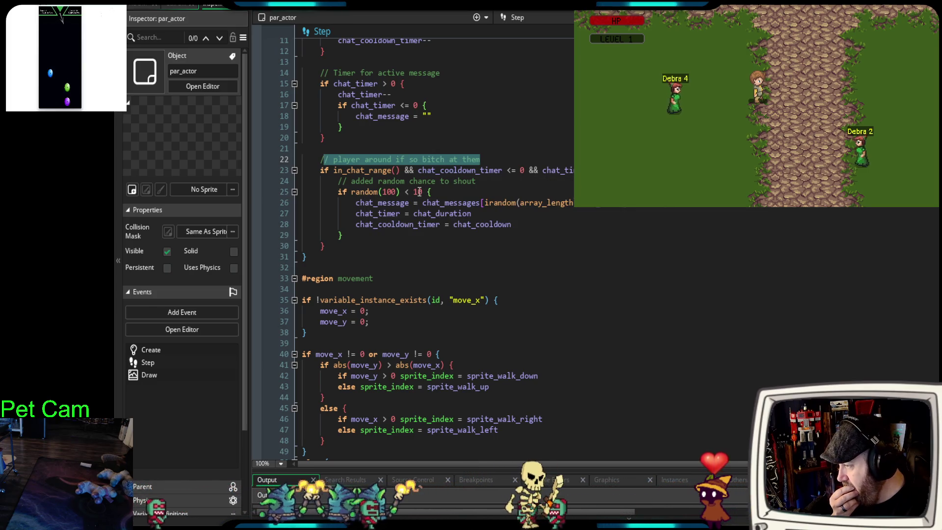
pyautogui.scroll(15, 421, 194)
pyautogui.scroll(20, 422, 194)
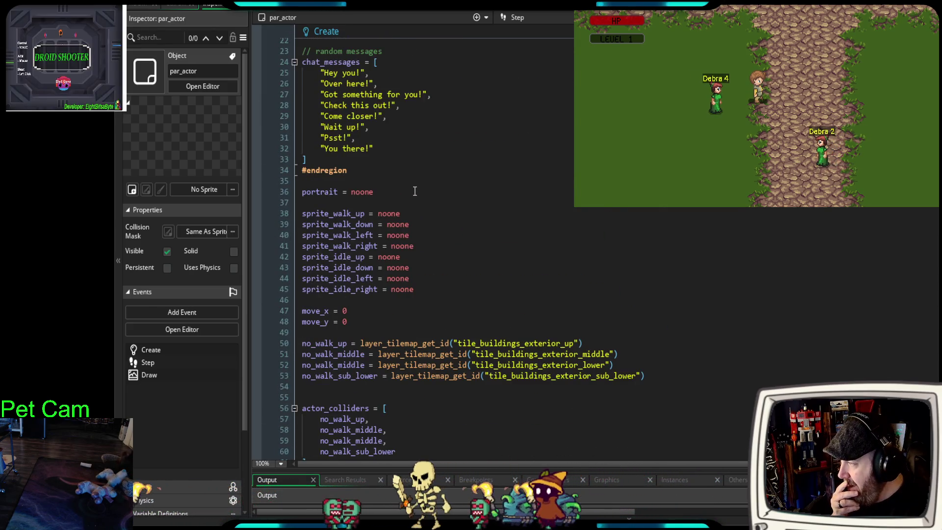
# Highlight the chat_message line and the list of random chat messages in par_actor's Create event
pyautogui.scroll(6, 415, 192)
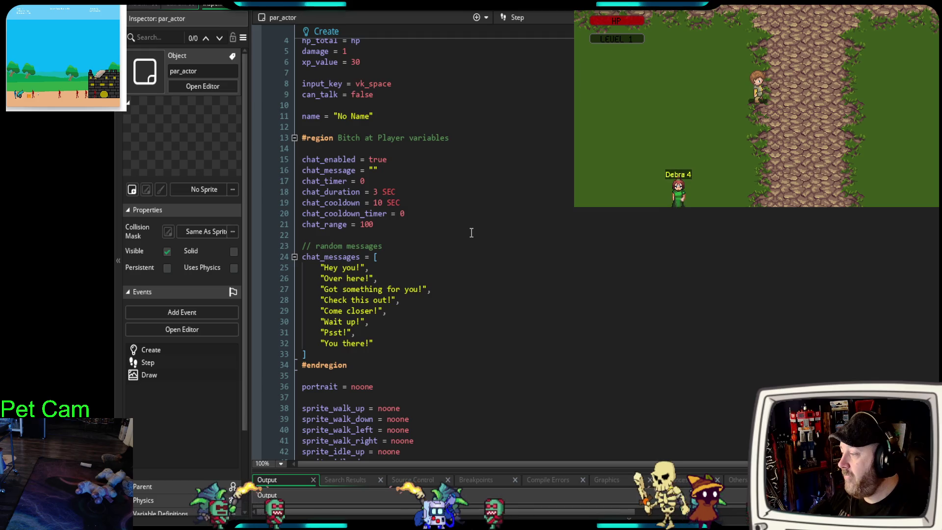
pyautogui.scroll(-2, 459, 230)
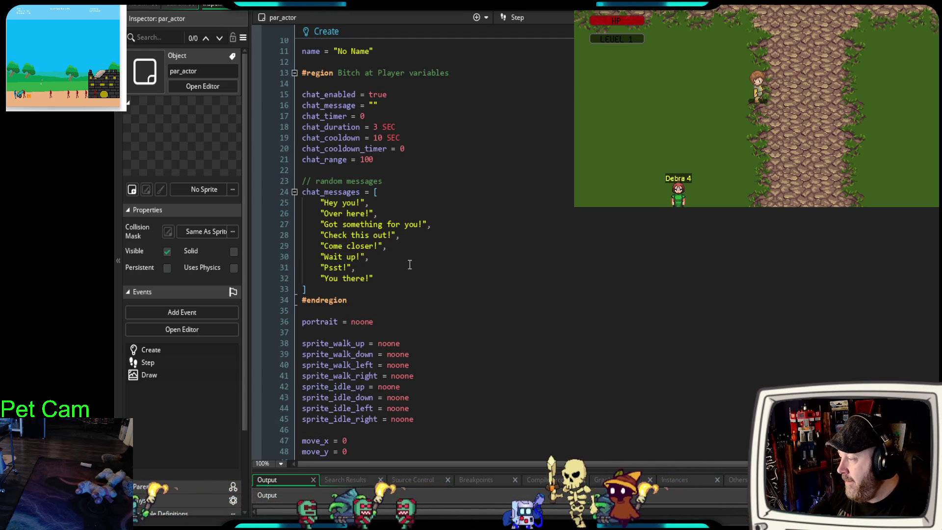
pyautogui.scroll(2, 396, 155)
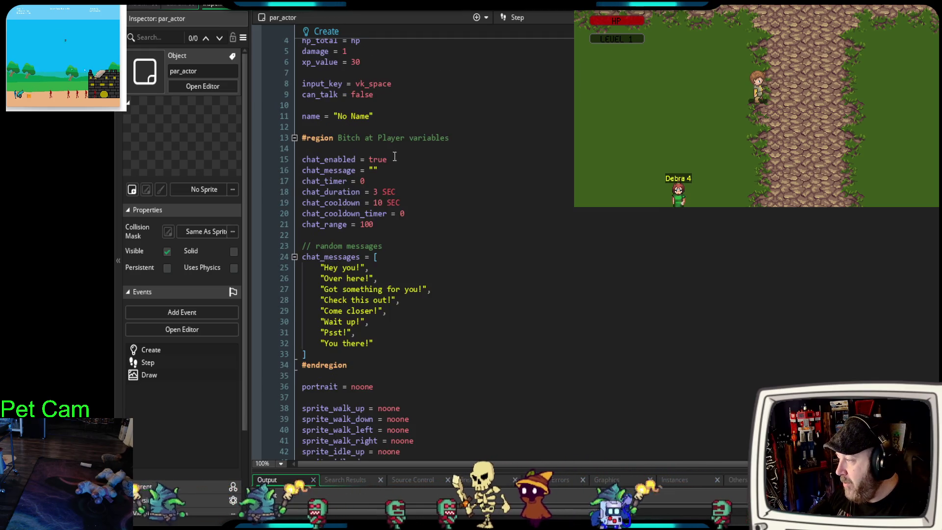
pyautogui.moveTo(376, 171); pyautogui.dragTo(286, 171)
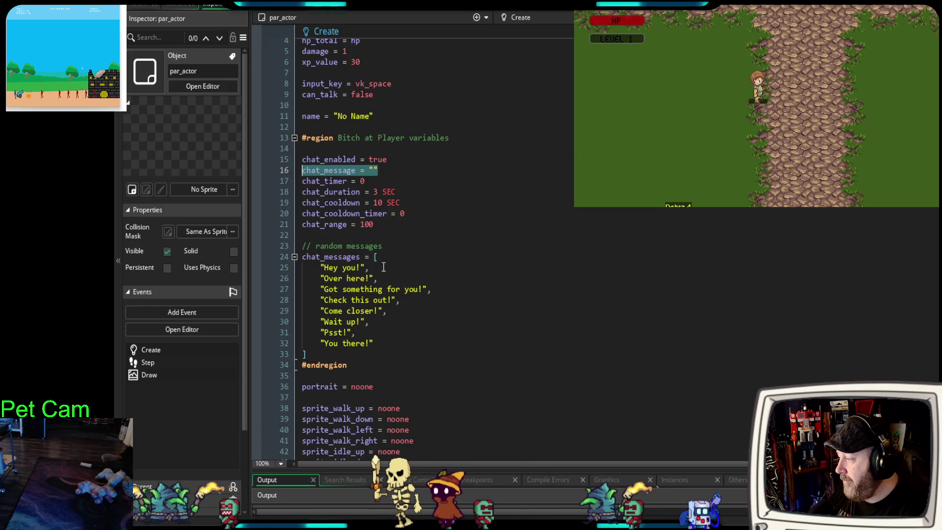
pyautogui.moveTo(409, 343)
pyautogui.mouseDown()
pyautogui.moveTo(319, 310)
pyautogui.moveTo(287, 267)
pyautogui.mouseUp()
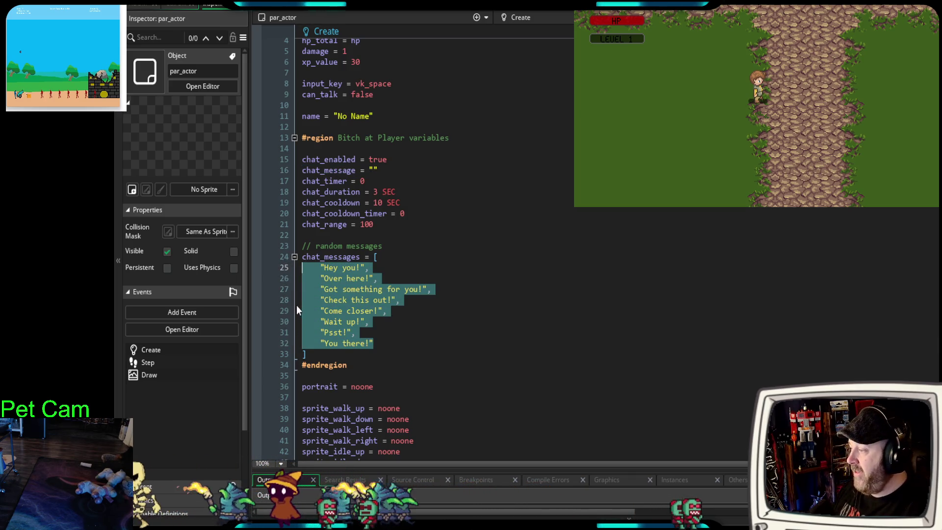
# Look over the Step code, clear its comment selection, and switch to obj_bar_keep's Create event
pyautogui.scroll(-12, 509, 280)
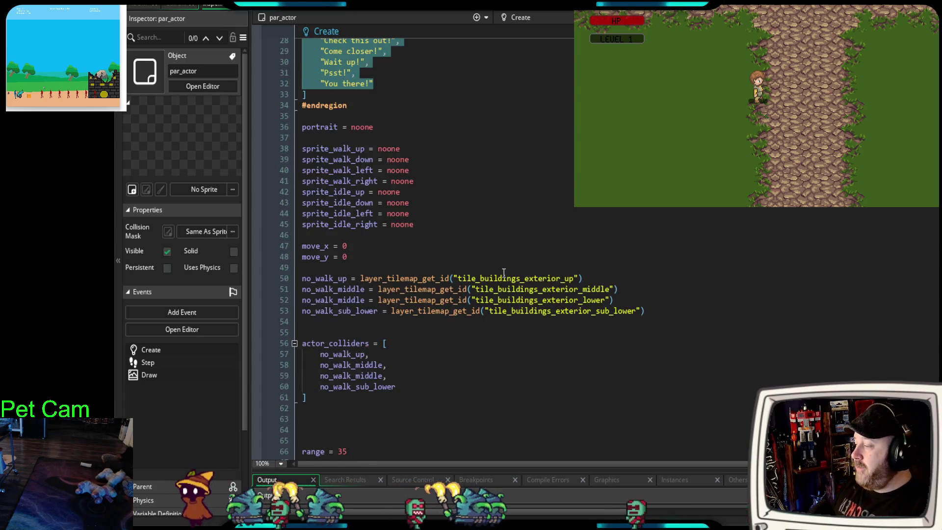
pyautogui.scroll(-8, 499, 274)
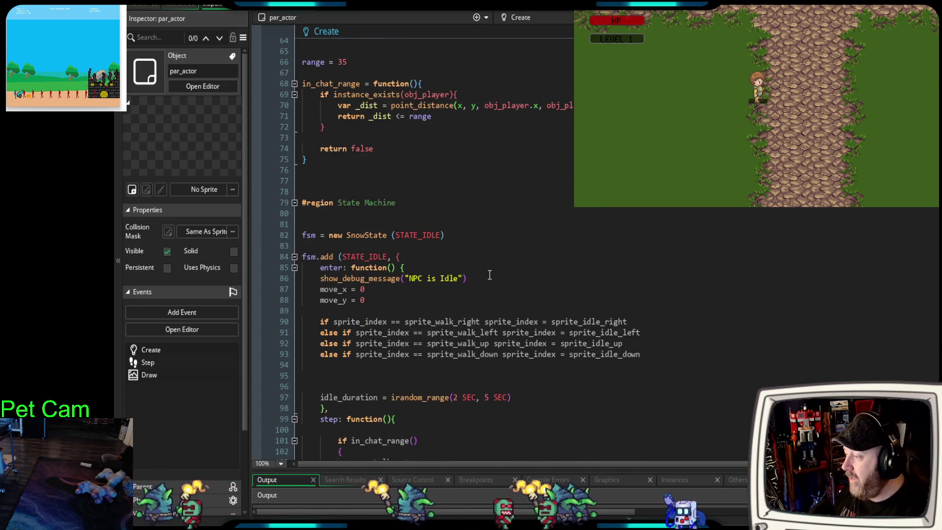
pyautogui.scroll(-20, 481, 278)
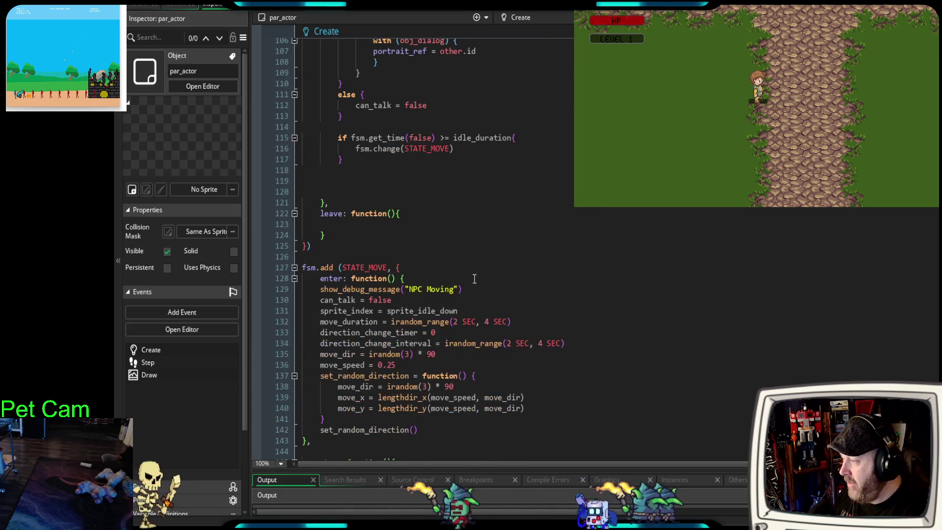
pyautogui.scroll(-10, 467, 278)
pyautogui.scroll(6, 465, 279)
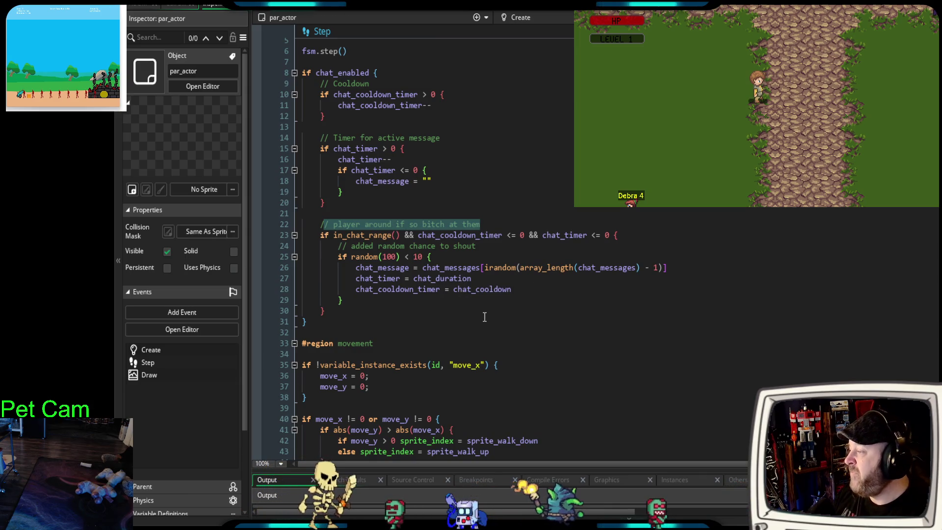
pyautogui.scroll(2, 482, 304)
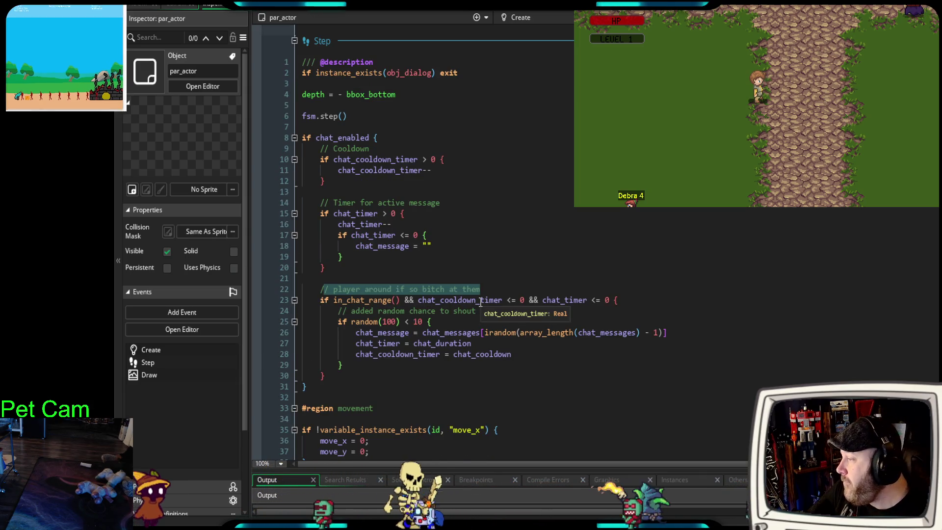
pyautogui.click(407, 144)
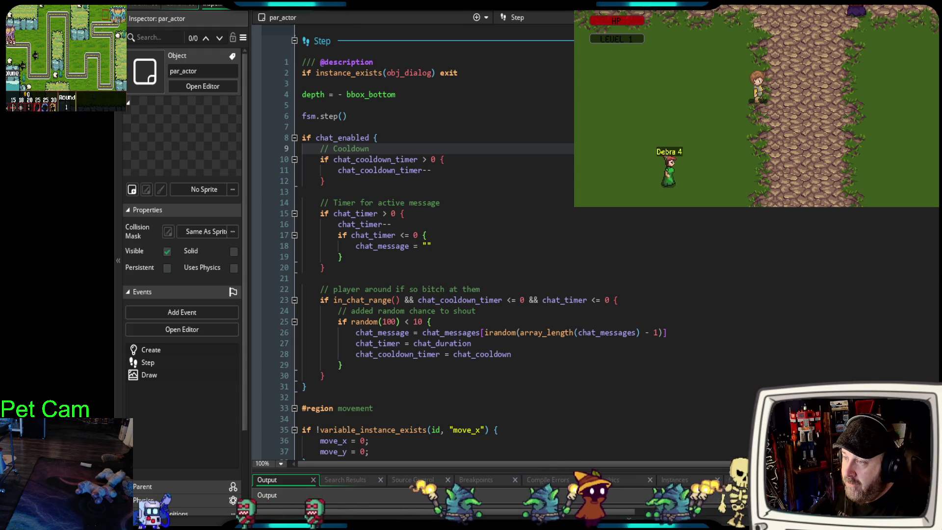
pyautogui.hotkey('ctrl', 'Tab')
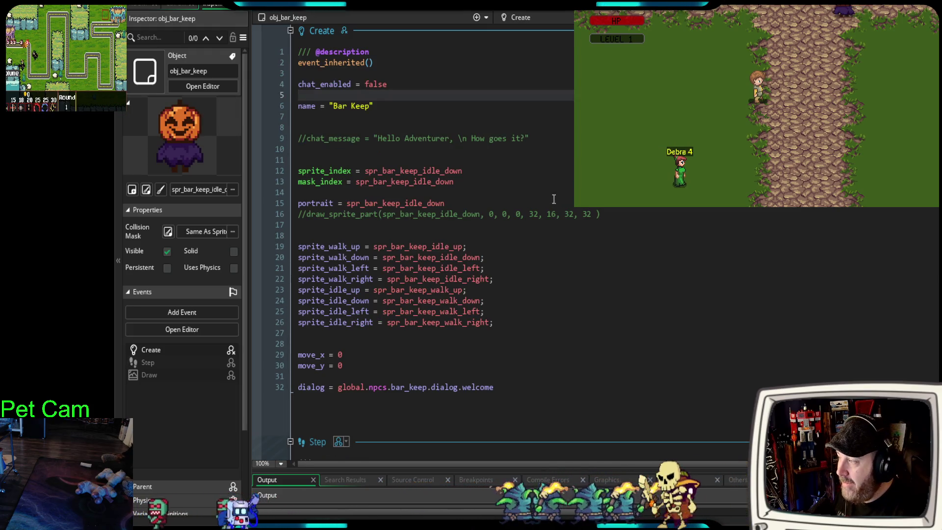
# Highlight Bar Keep's chat_enabled = false line, then open the parent par_npcs object's Create code
pyautogui.moveTo(388, 84); pyautogui.dragTo(280, 82)
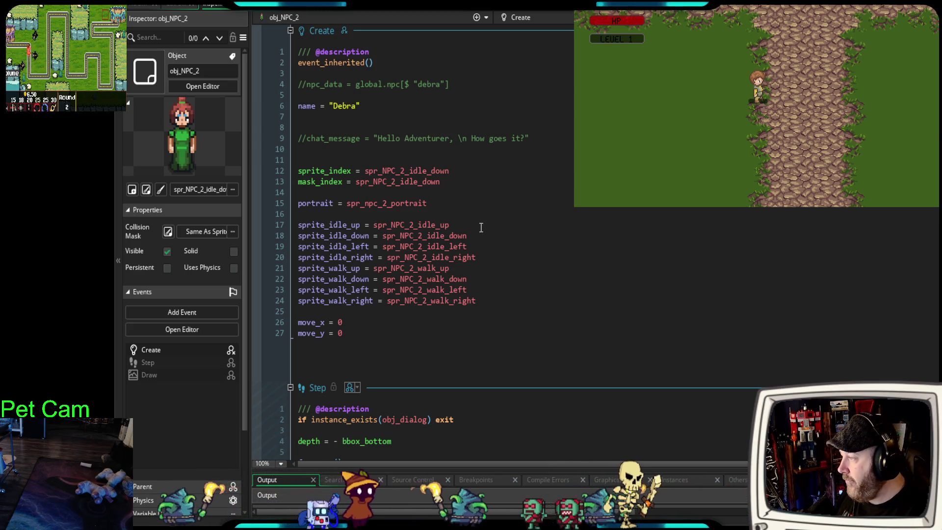
pyautogui.scroll(-4, 481, 227)
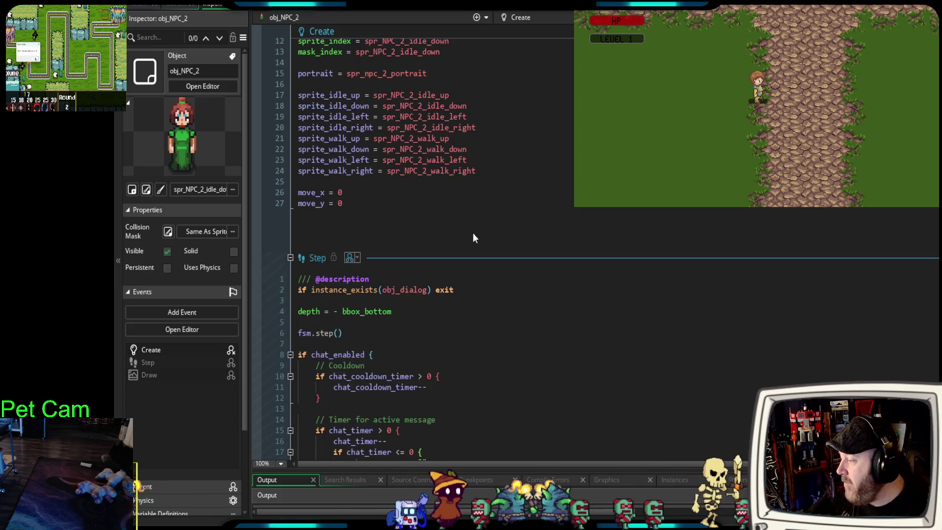
pyautogui.scroll(4, 468, 234)
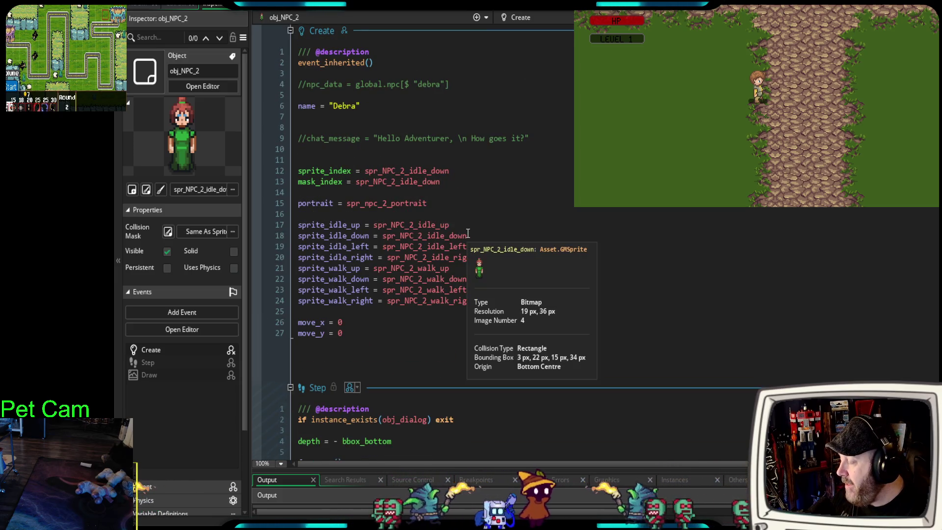
pyautogui.moveTo(454, 226)
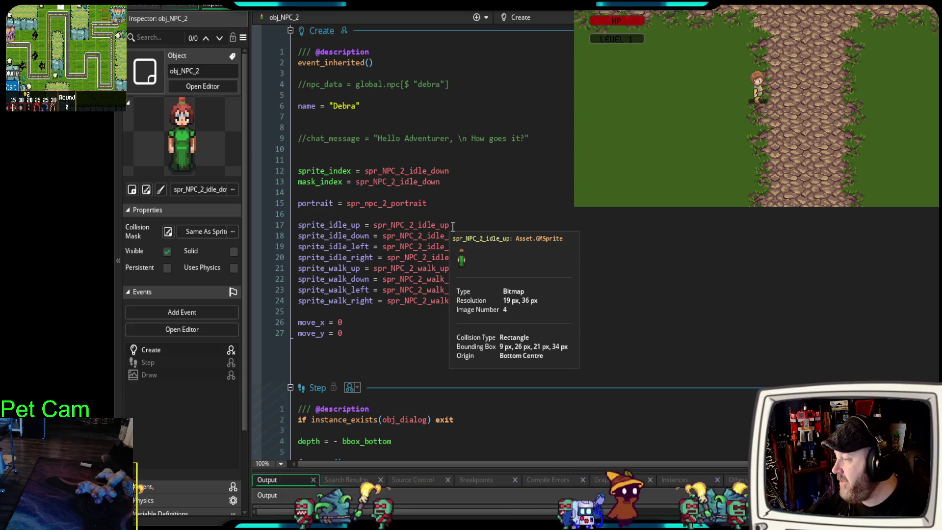
pyautogui.click(362, 122)
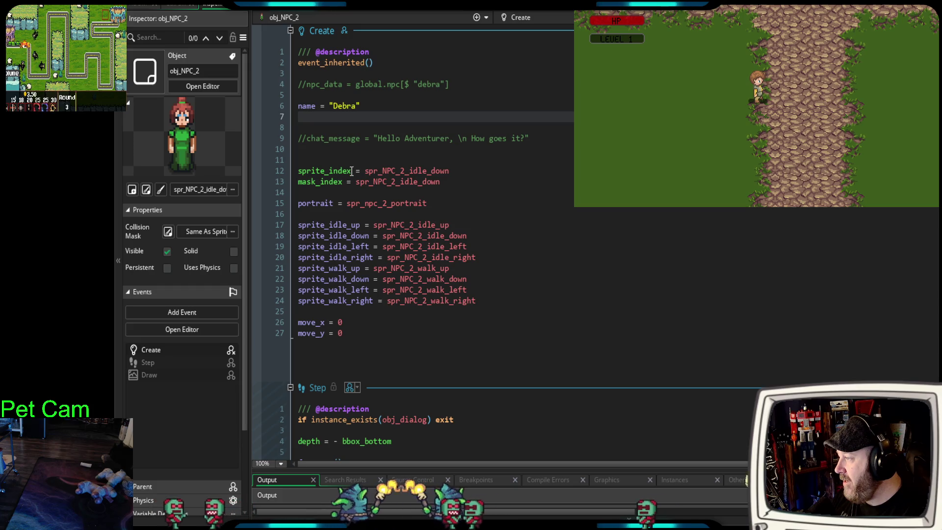
pyautogui.click(524, 12)
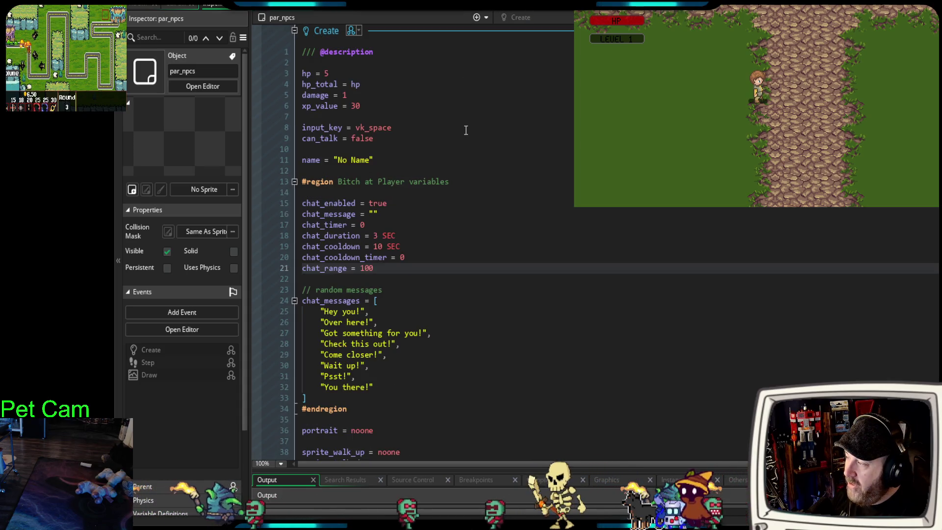
pyautogui.scroll(-2, 462, 130)
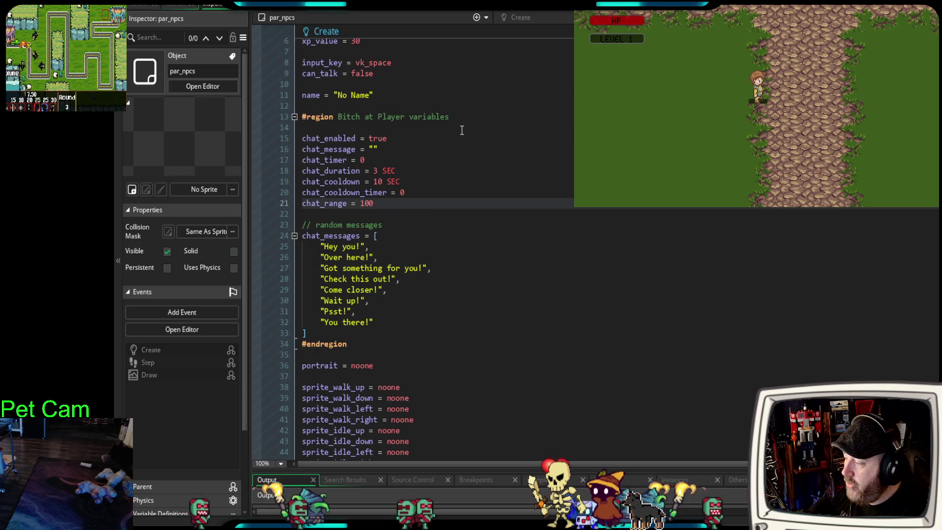
pyautogui.click(475, 9)
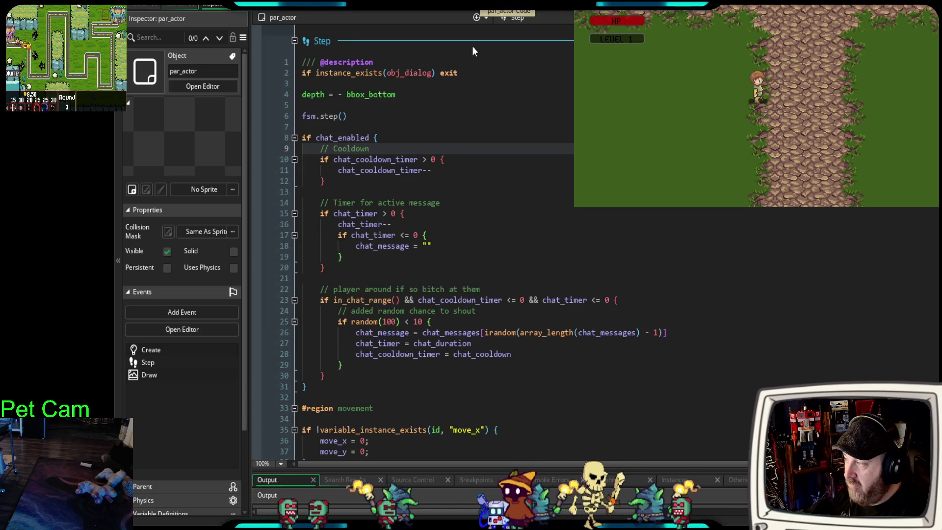
pyautogui.scroll(8, 472, 176)
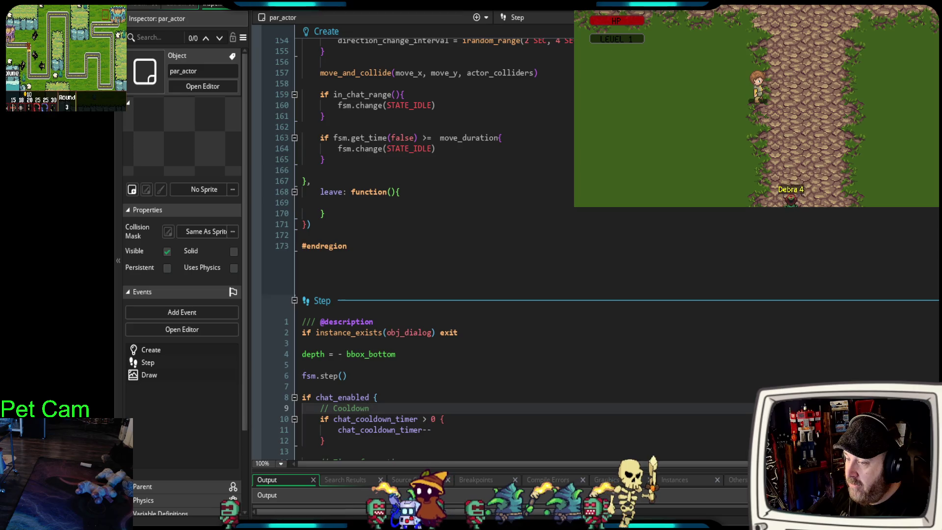
pyautogui.scroll(20, 511, 240)
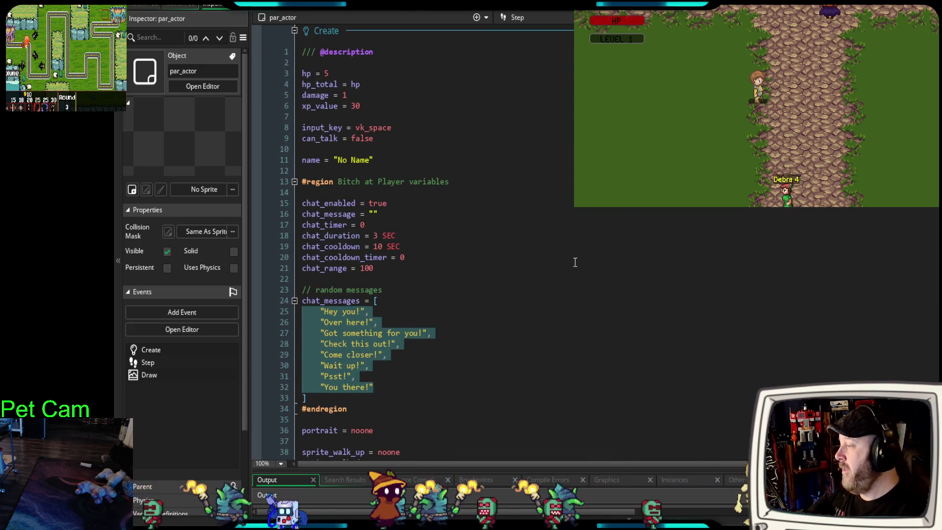
pyautogui.scroll(-2, 576, 264)
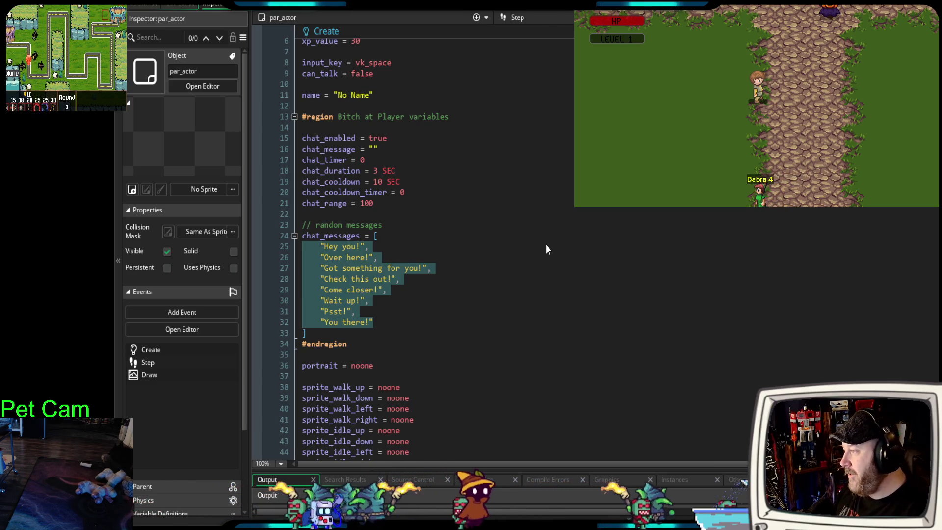
pyautogui.scroll(2, 543, 244)
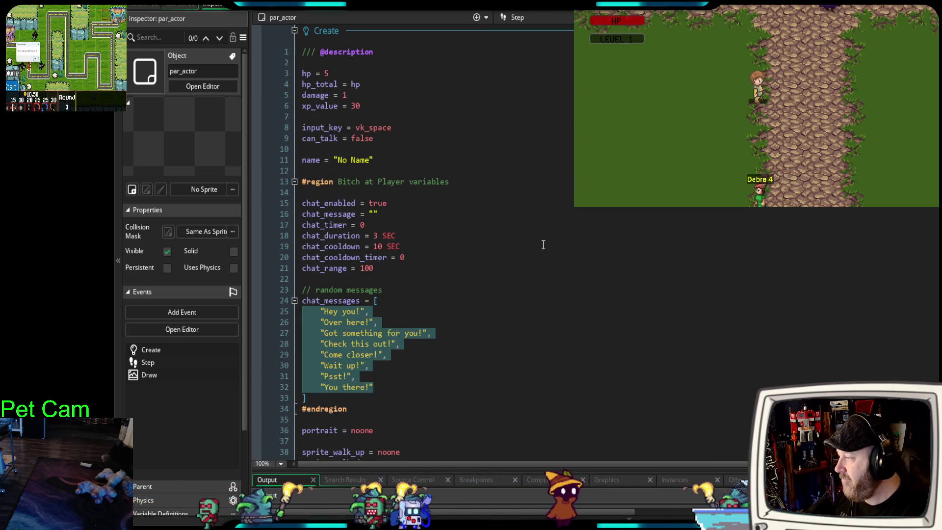
pyautogui.scroll(-2, 543, 245)
pyautogui.scroll(-2, 543, 244)
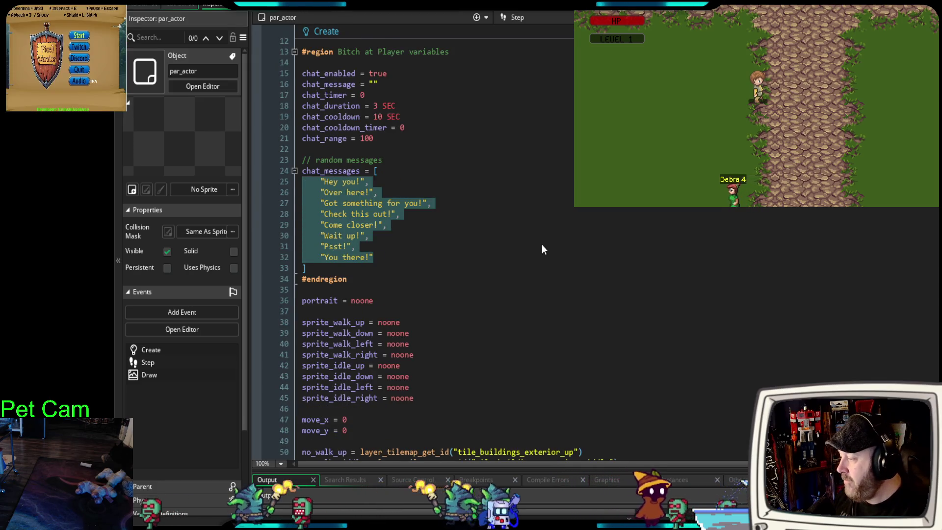
pyautogui.scroll(-2, 543, 243)
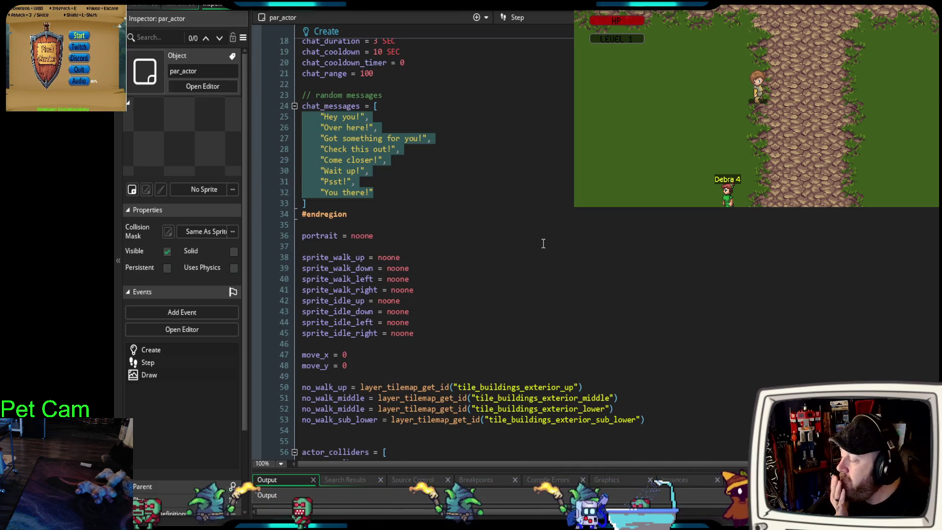
pyautogui.scroll(4, 542, 243)
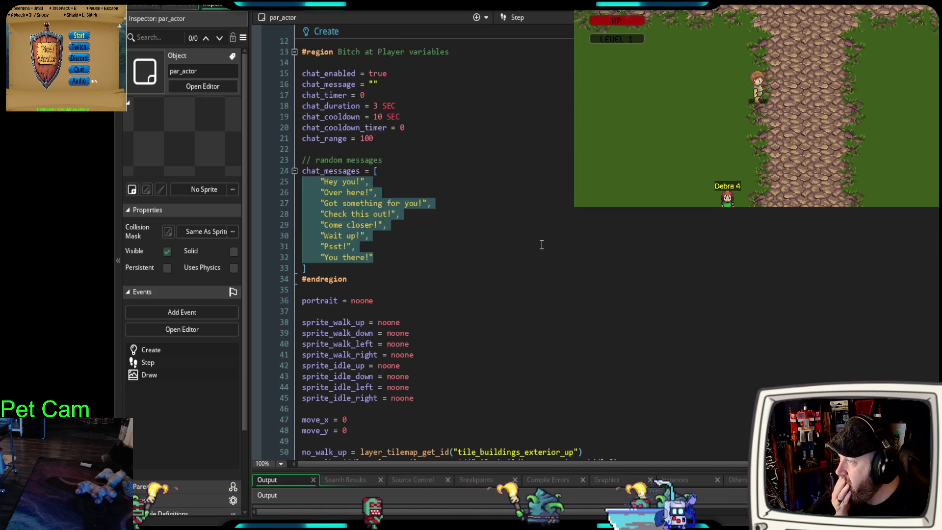
pyautogui.scroll(2, 542, 244)
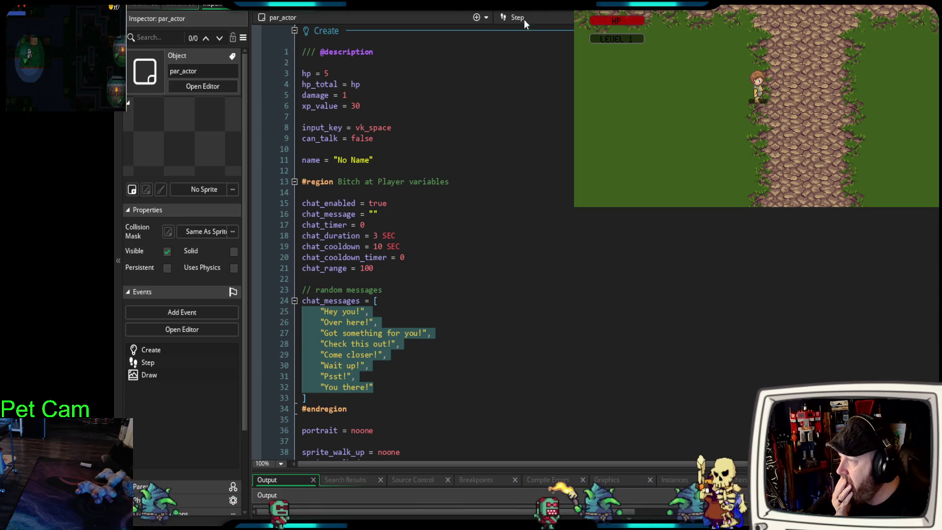
pyautogui.hotkey('ctrl', 'Tab')
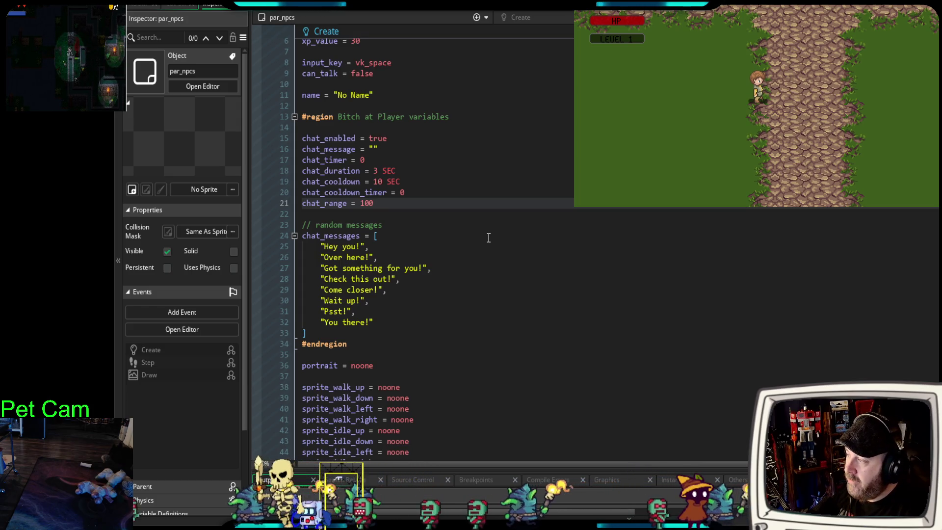
# Move from obj_NPC_2's code to obj_bar_keep's and select its chat_enabled = false line
pyautogui.scroll(2, 475, 224)
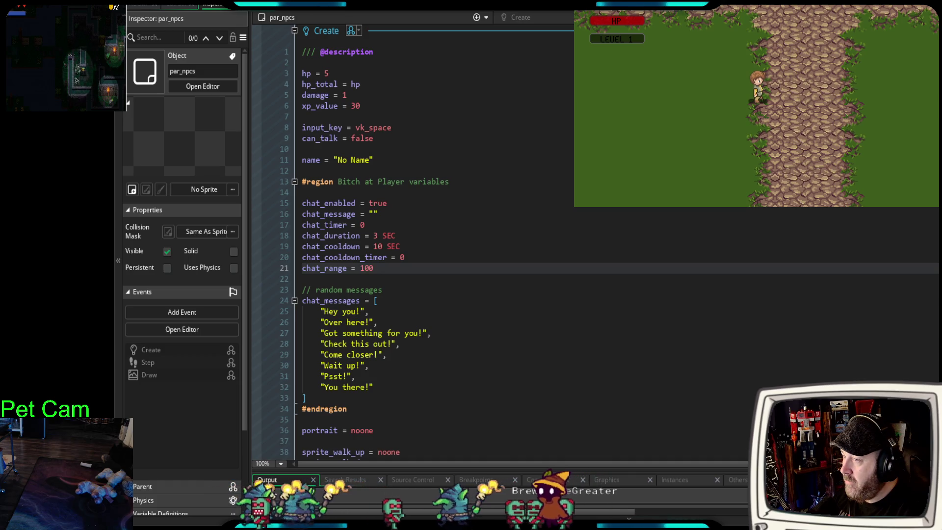
pyautogui.hotkey('ctrl', 'Tab')
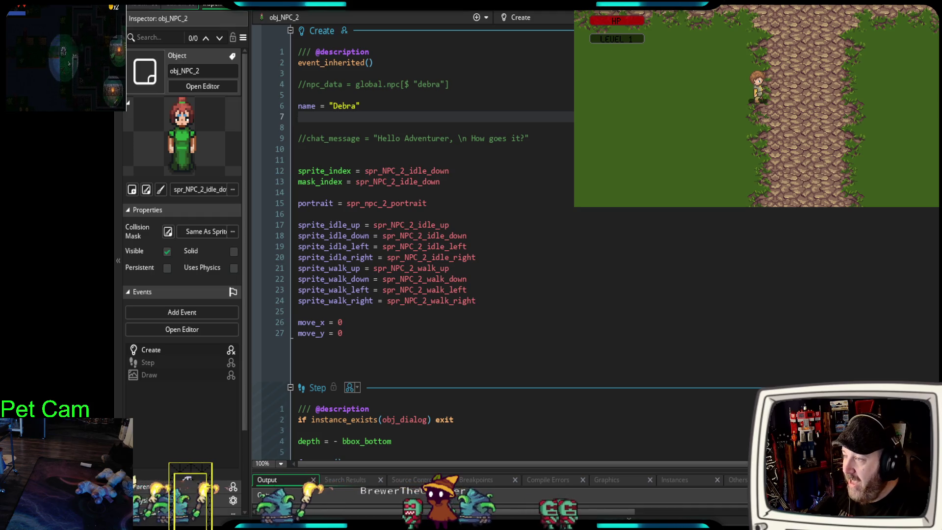
pyautogui.hotkey('ctrl', 'Tab')
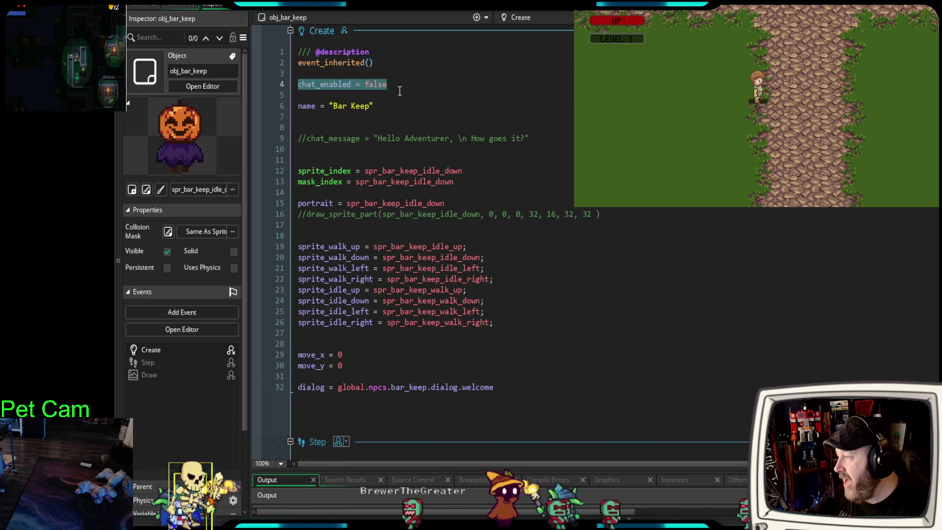
pyautogui.click(397, 91)
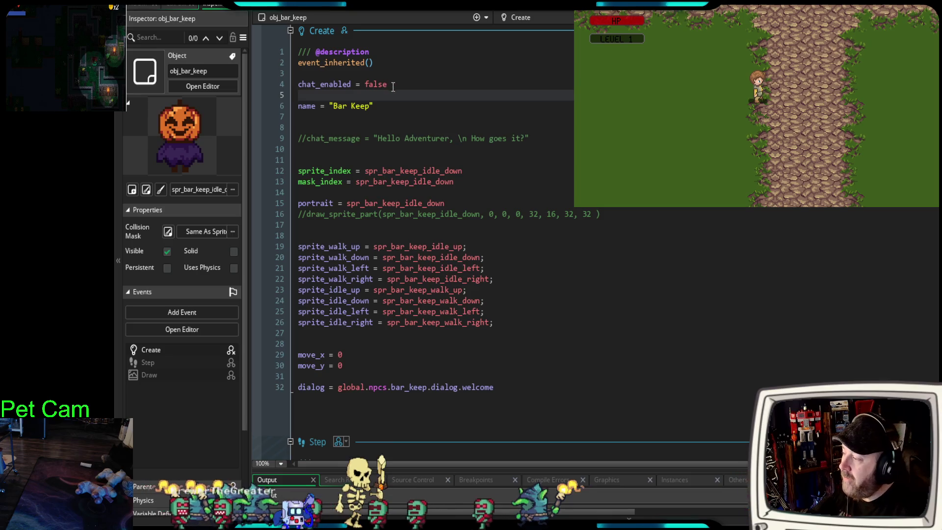
pyautogui.moveTo(392, 86); pyautogui.dragTo(290, 84)
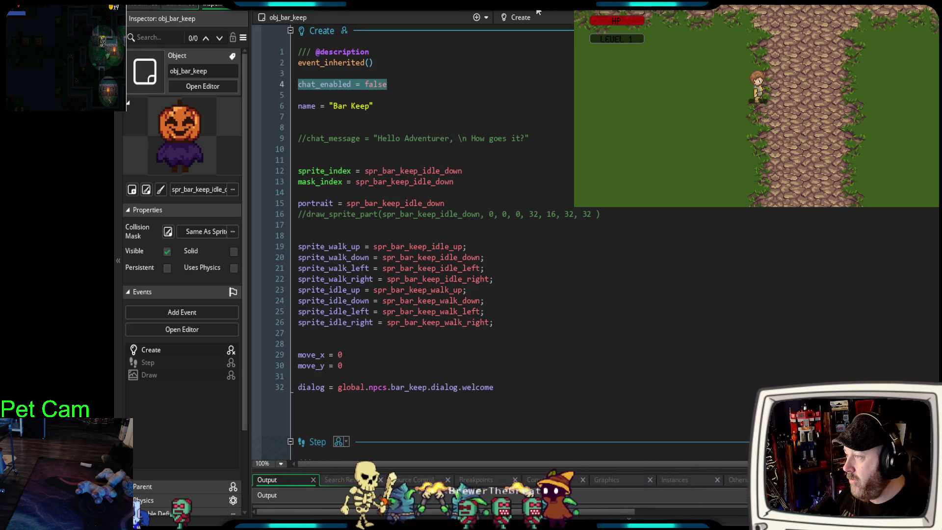
# Compare par_actor's chat_enabled = true default against the chat_enabled = false override on line 4
pyautogui.click(520, 17)
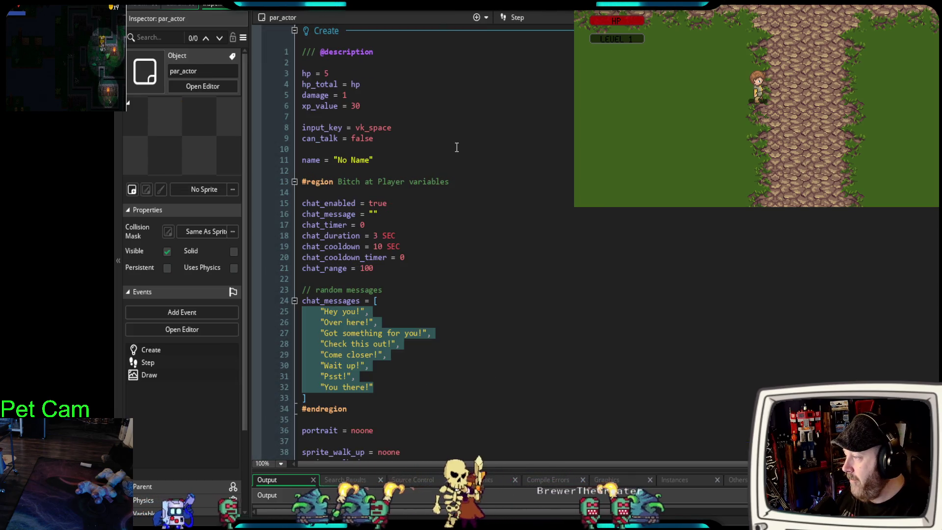
pyautogui.click(428, 155)
pyautogui.scroll(-2, 426, 155)
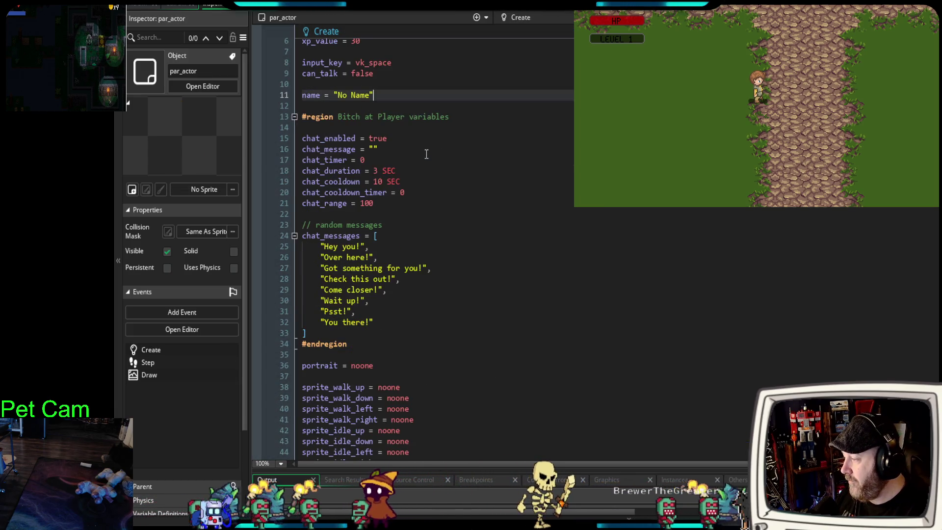
pyautogui.click(388, 212)
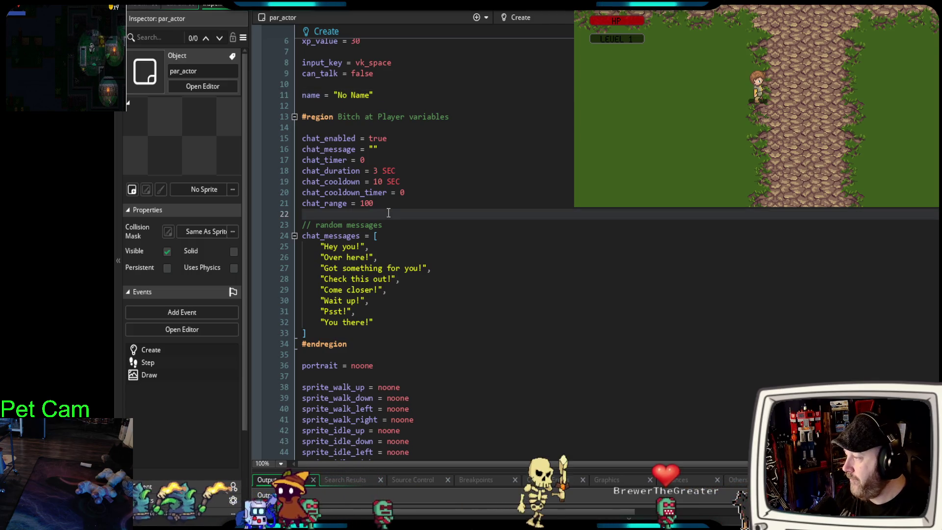
pyautogui.moveTo(404, 141); pyautogui.dragTo(296, 134)
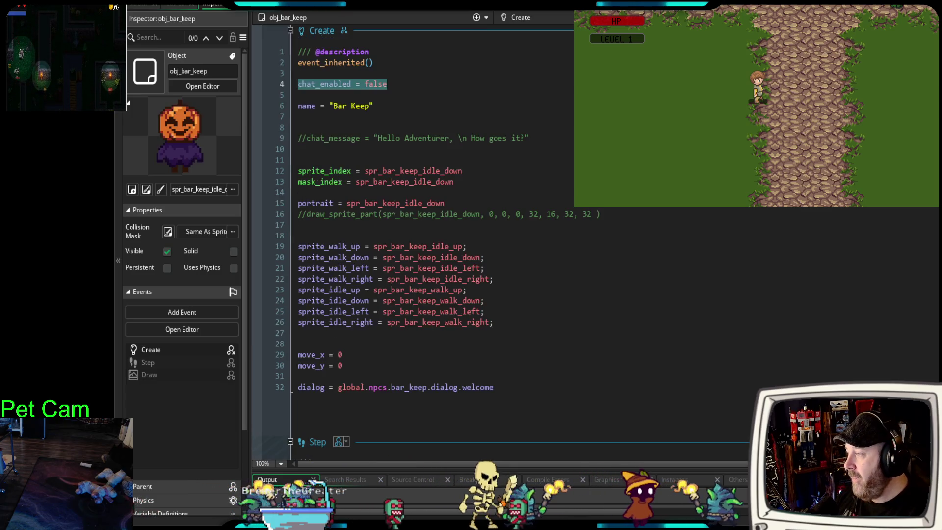
pyautogui.click(398, 92)
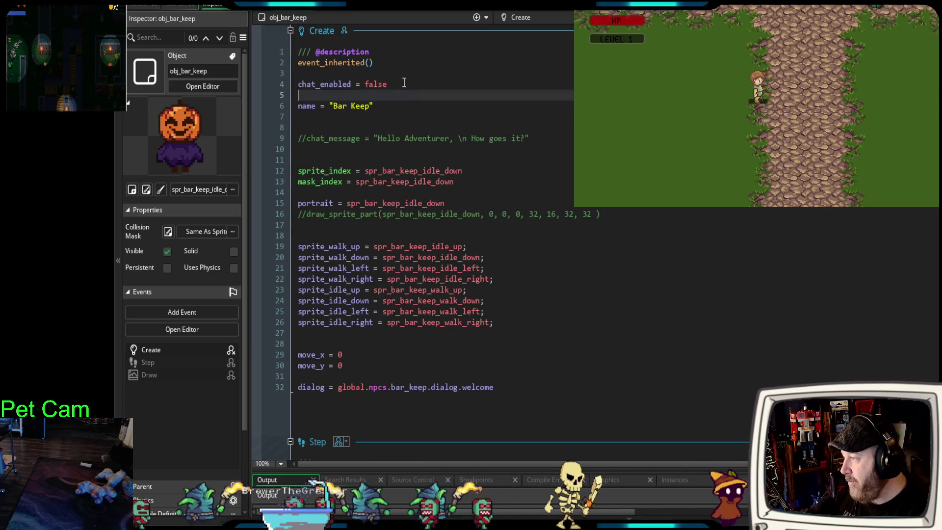
pyautogui.click(283, 81)
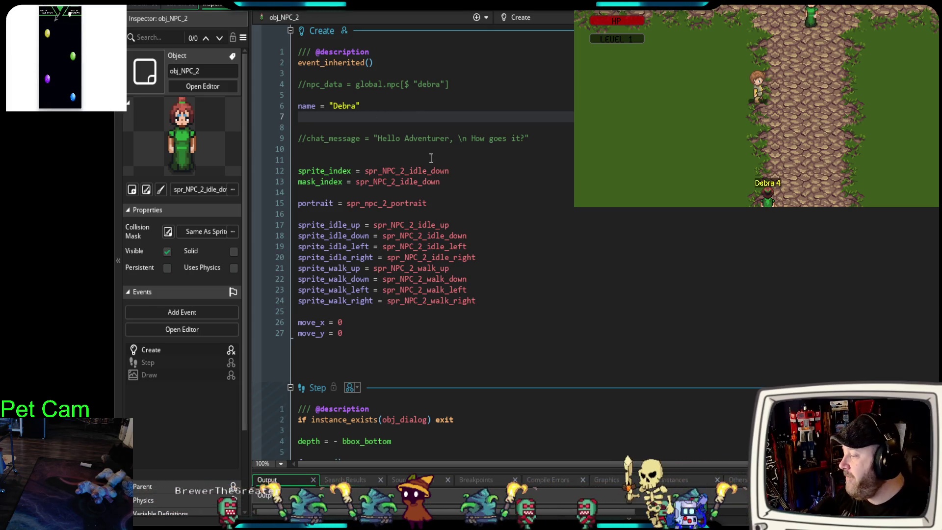
# Bring up par_actor's Create code showing chat_enabled = true
pyautogui.scroll(-2, 432, 159)
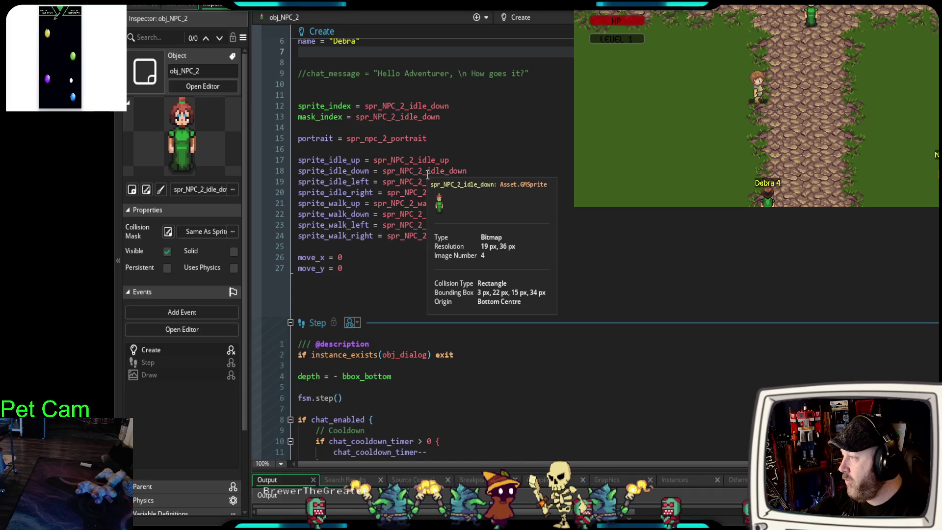
pyautogui.scroll(2, 426, 170)
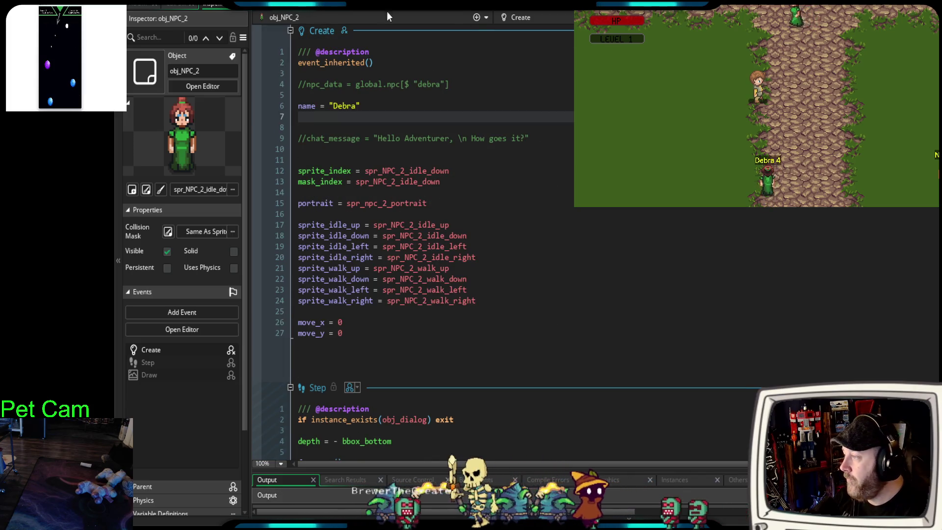
pyautogui.hotkey('ctrl', 'Tab')
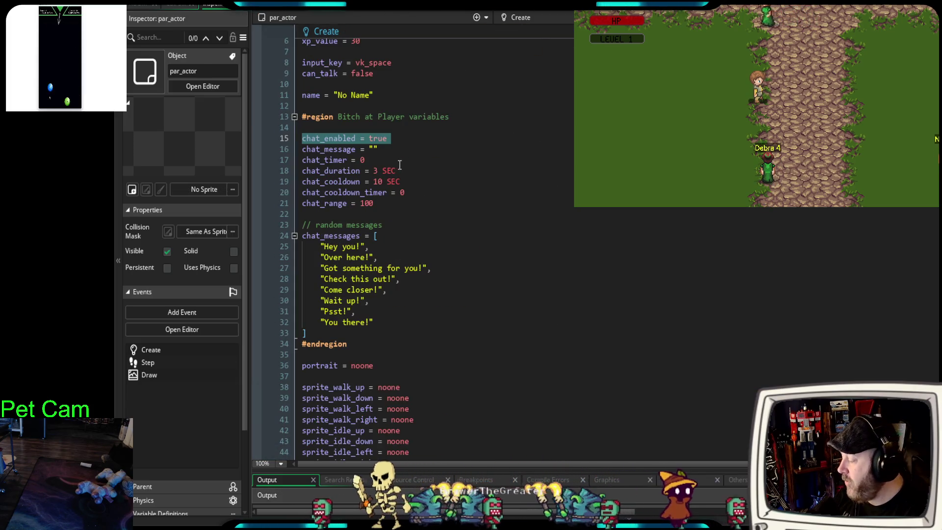
# In the running game, walk the player up, then down and left past Debra to trigger a callout
pyautogui.click(831, 118)
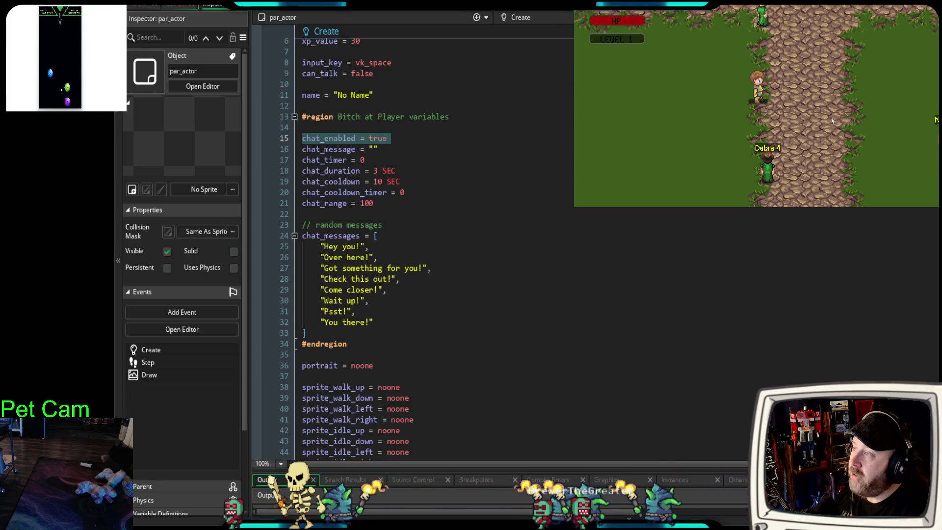
pyautogui.press('Up')
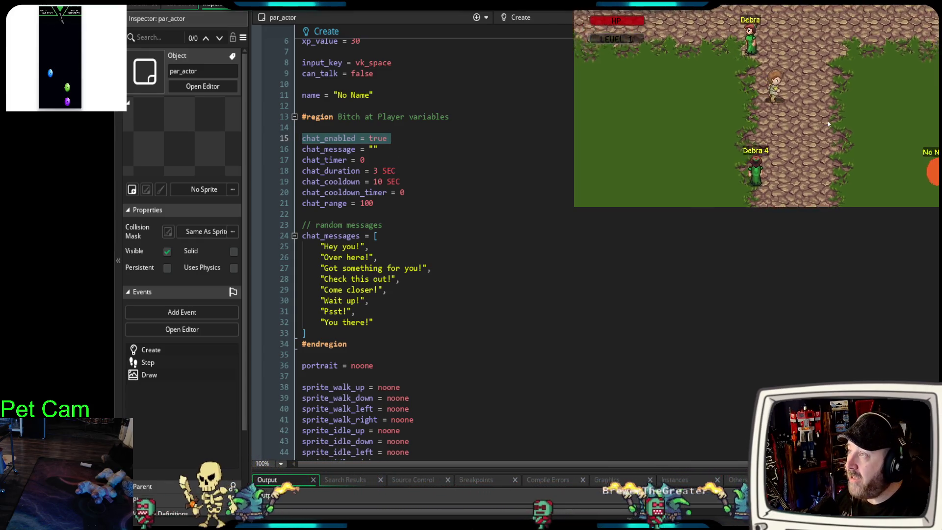
pyautogui.press('Down')
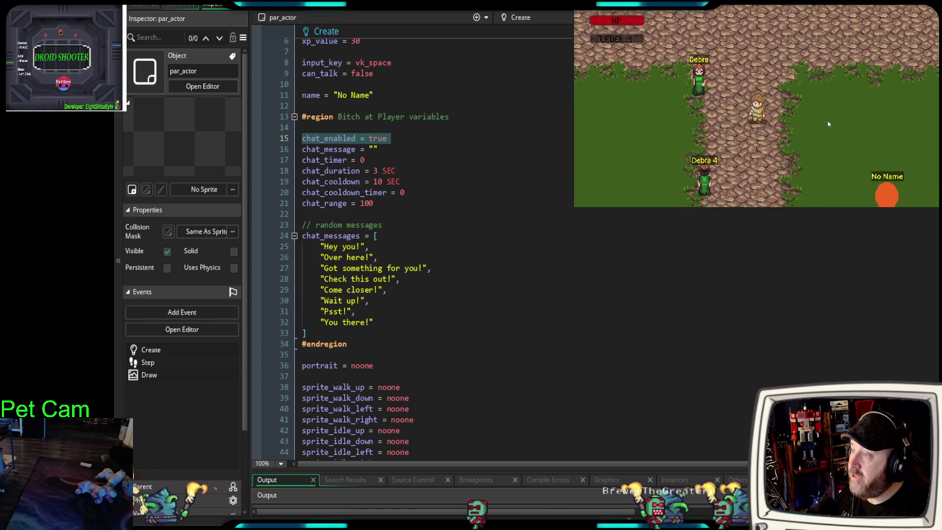
pyautogui.press('Left')
pyautogui.press('Left')
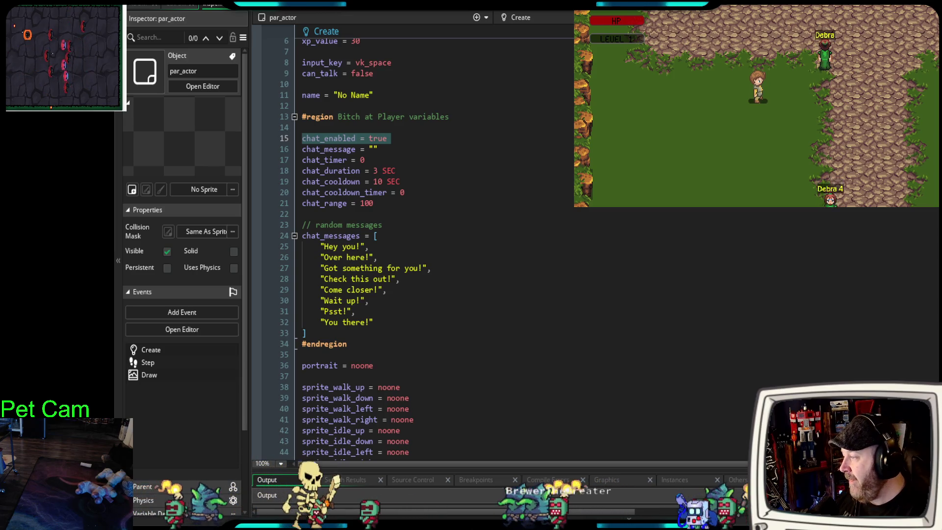
pyautogui.doubleClick(375, 171)
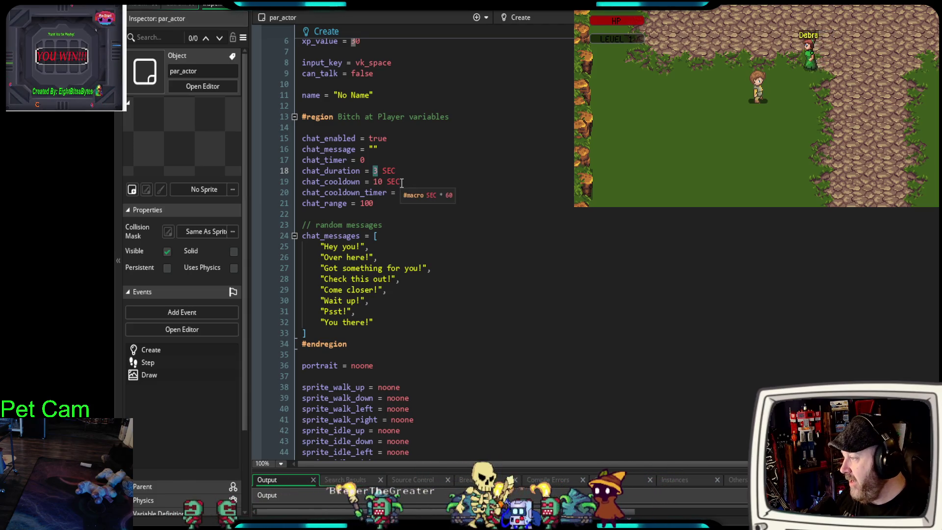
pyautogui.click(381, 181)
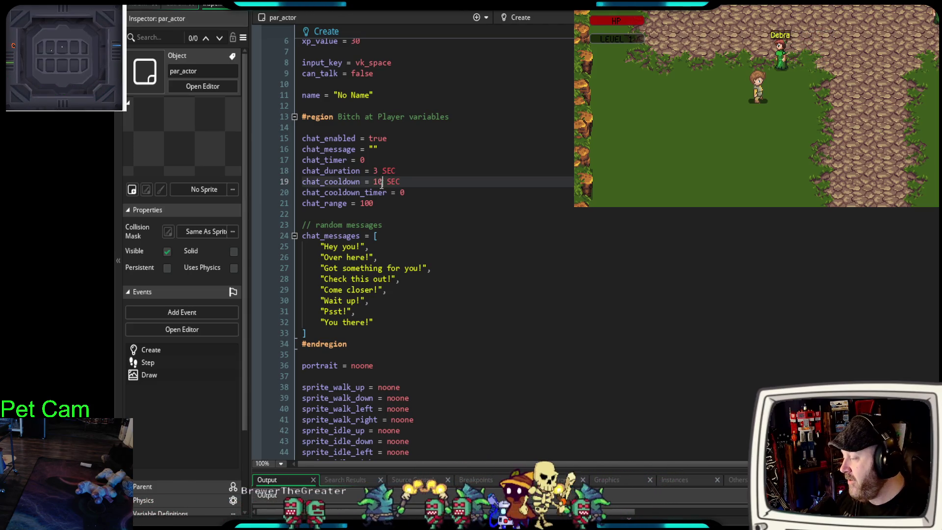
pyautogui.click(377, 202)
pyautogui.scroll(-3, 516, 224)
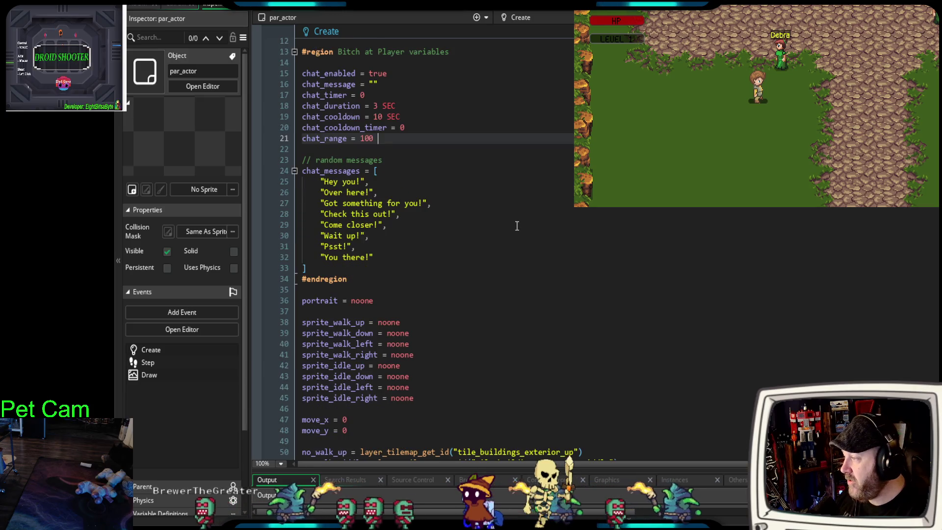
pyautogui.scroll(3, 516, 224)
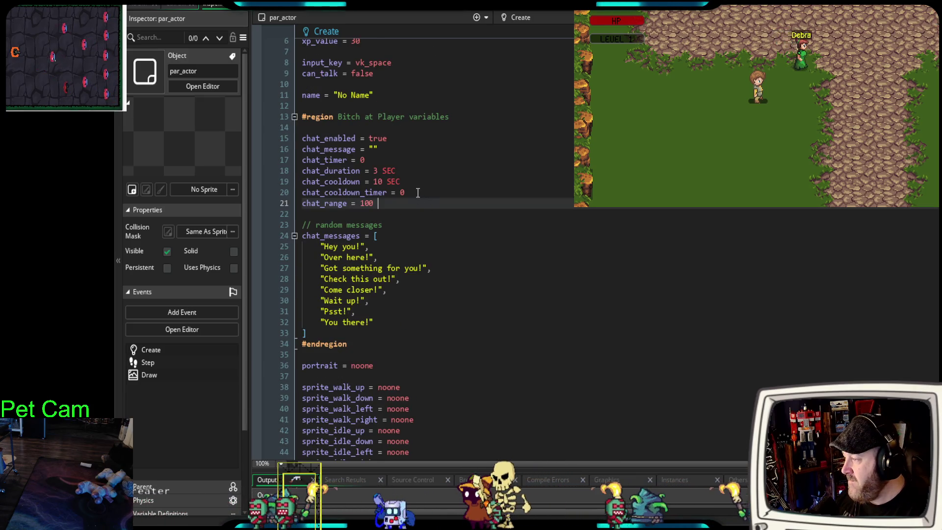
pyautogui.moveTo(418, 193); pyautogui.dragTo(307, 195)
pyautogui.scroll(-10, 428, 232)
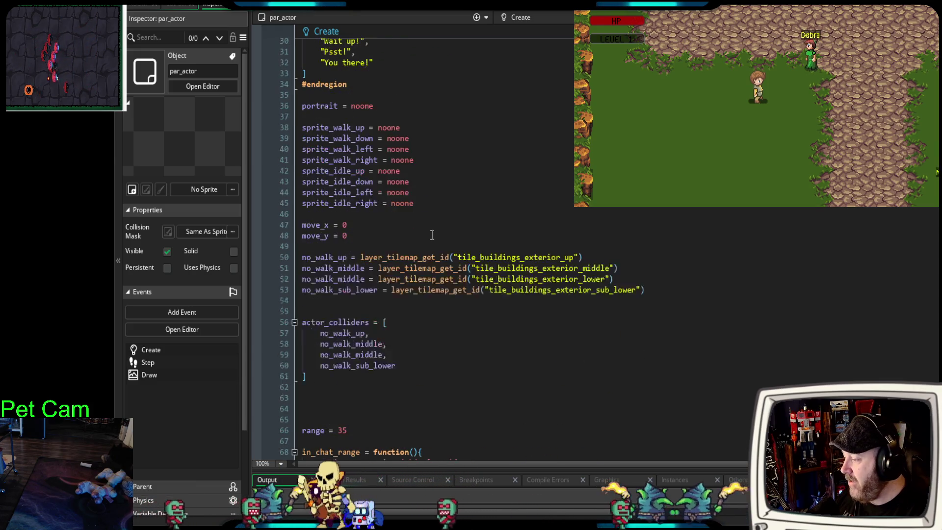
pyautogui.scroll(-13, 429, 232)
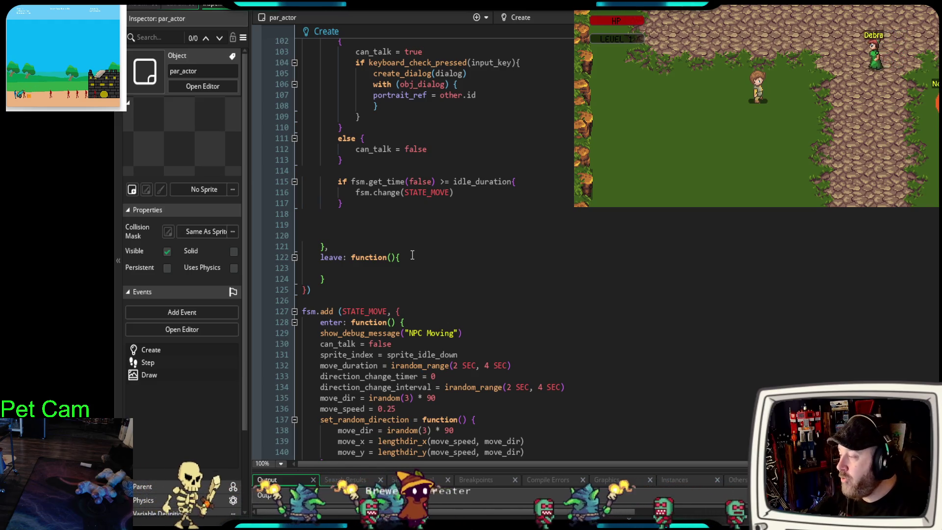
pyautogui.scroll(20, 462, 202)
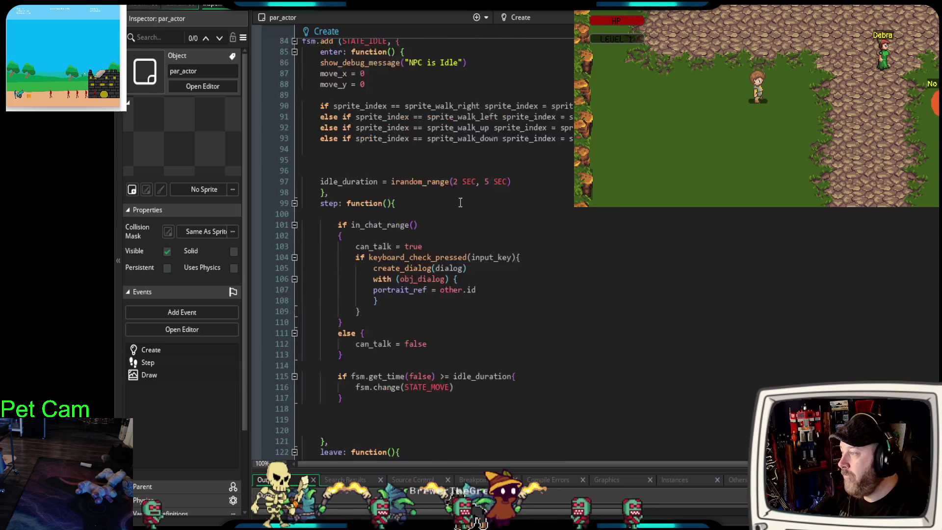
pyautogui.scroll(4, 454, 208)
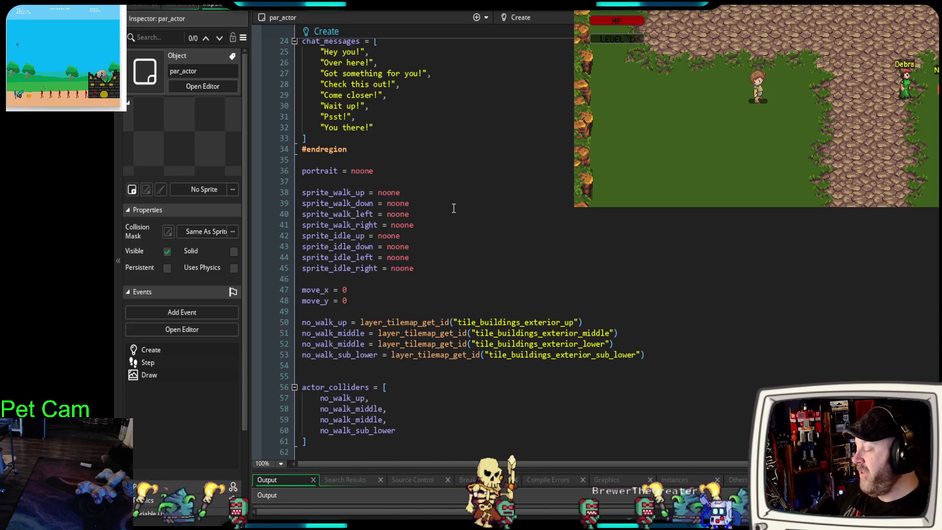
pyautogui.scroll(8, 452, 211)
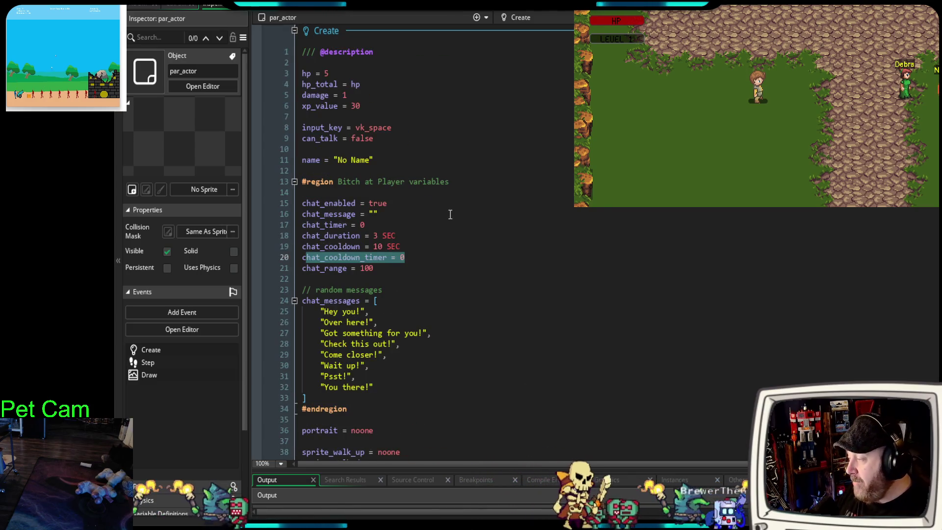
pyautogui.scroll(-6, 447, 212)
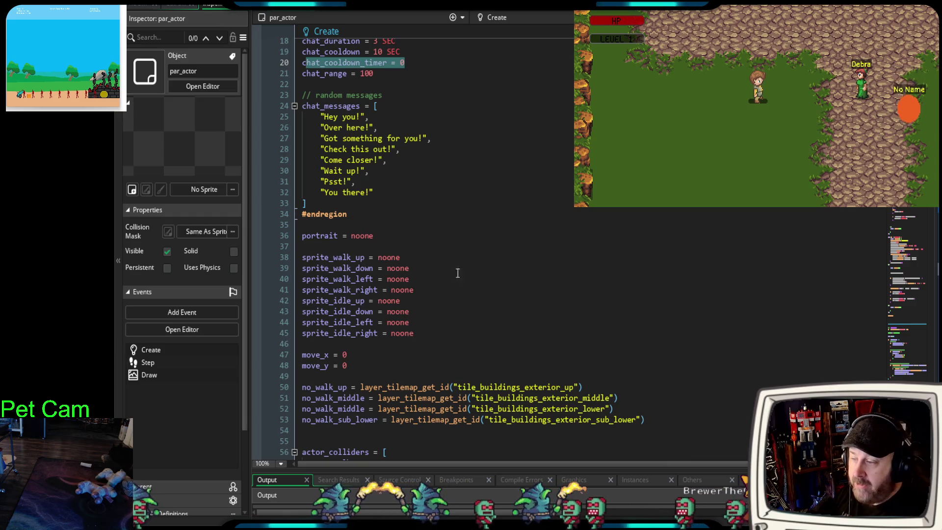
pyautogui.scroll(-2, 614, 275)
pyautogui.scroll(2, 540, 294)
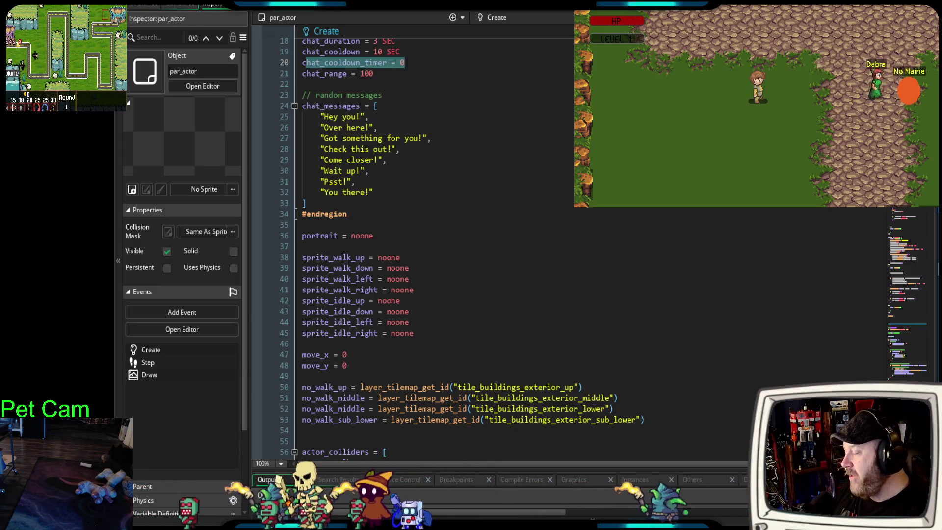
pyautogui.scroll(4, 571, 229)
pyautogui.moveTo(407, 135)
pyautogui.mouseDown()
pyautogui.moveTo(289, 150)
pyautogui.moveTo(290, 137)
pyautogui.mouseUp()
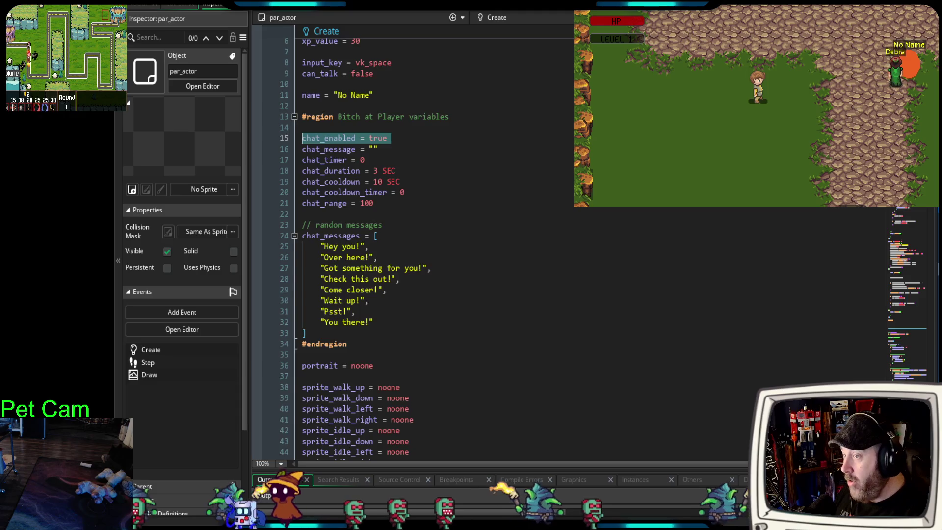
pyautogui.hotkey('ctrl', 'Tab')
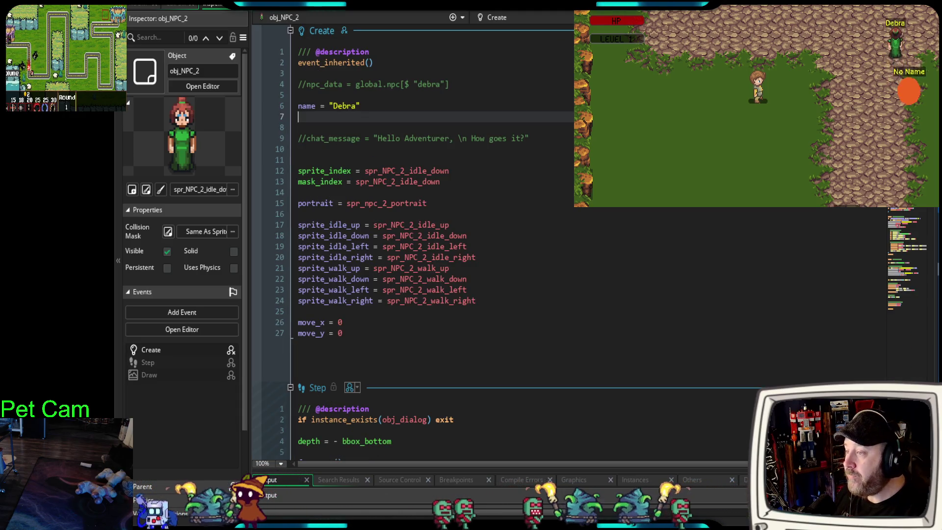
pyautogui.hotkey('ctrl', 'Tab')
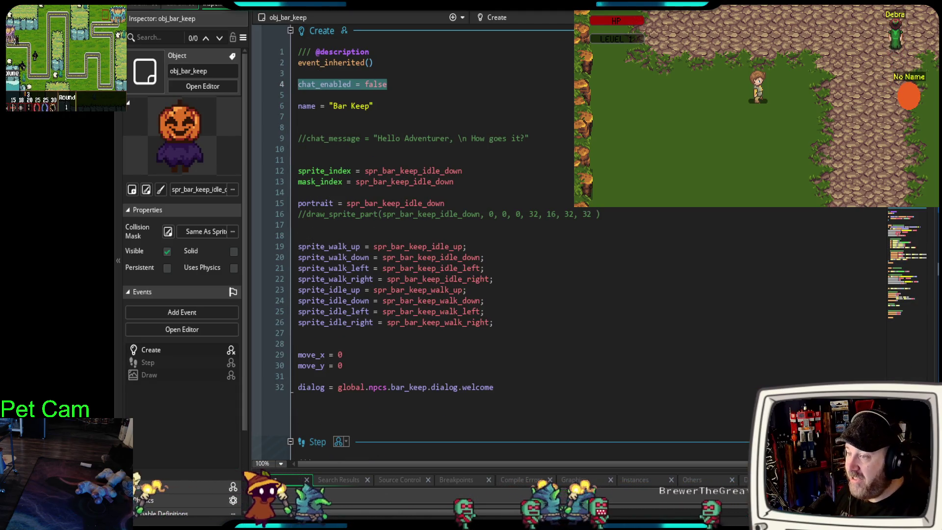
pyautogui.hotkey('ctrl', 'Tab')
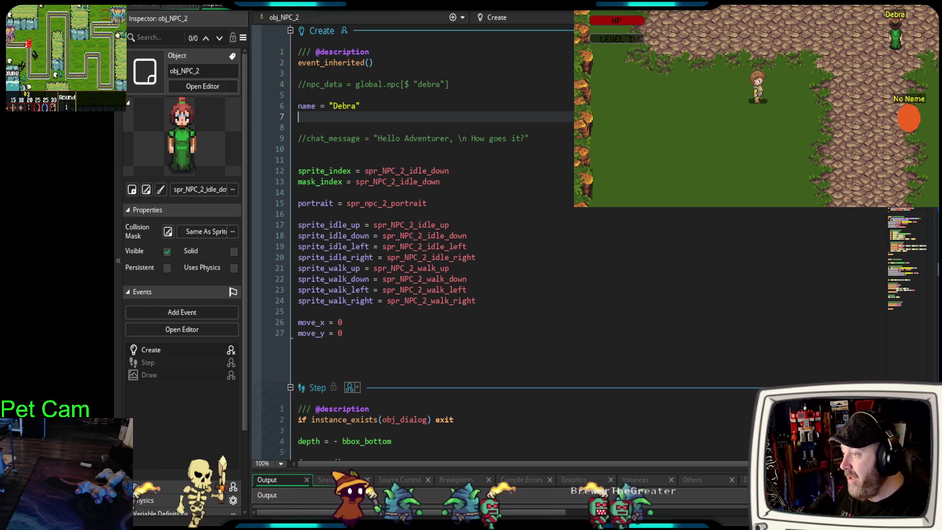
pyautogui.hotkey('ctrl', 'Tab')
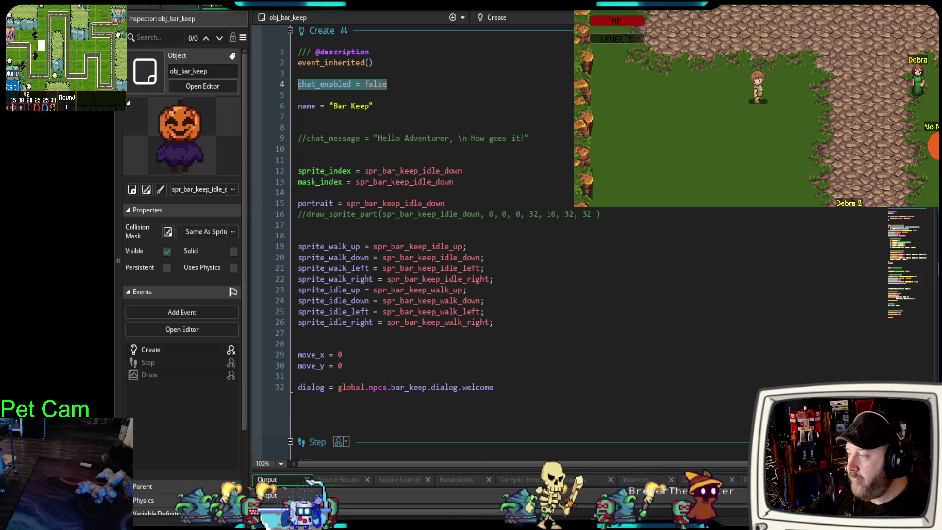
pyautogui.hotkey('ctrl', 'Tab')
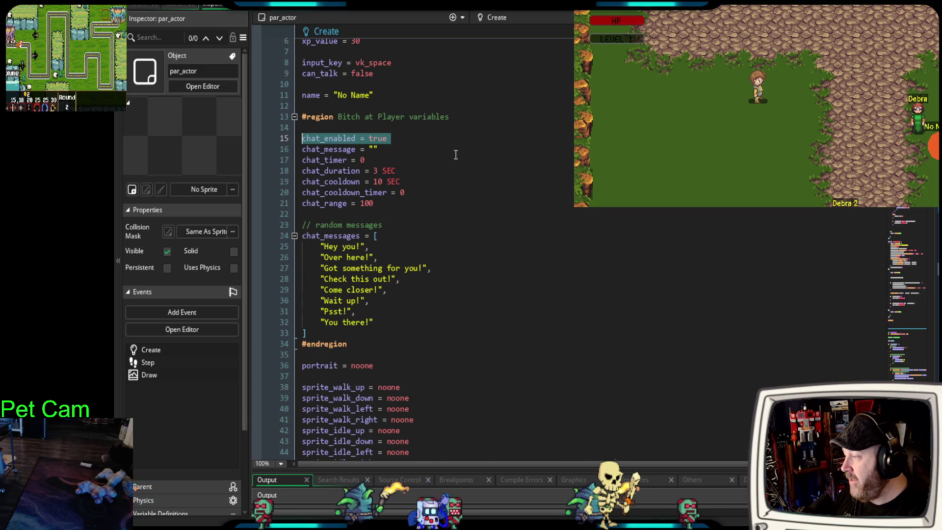
# Scroll into par_actor's Step event and place the cursor on the 'if chat_enabled {' line
pyautogui.scroll(-2, 456, 155)
pyautogui.scroll(-12, 451, 154)
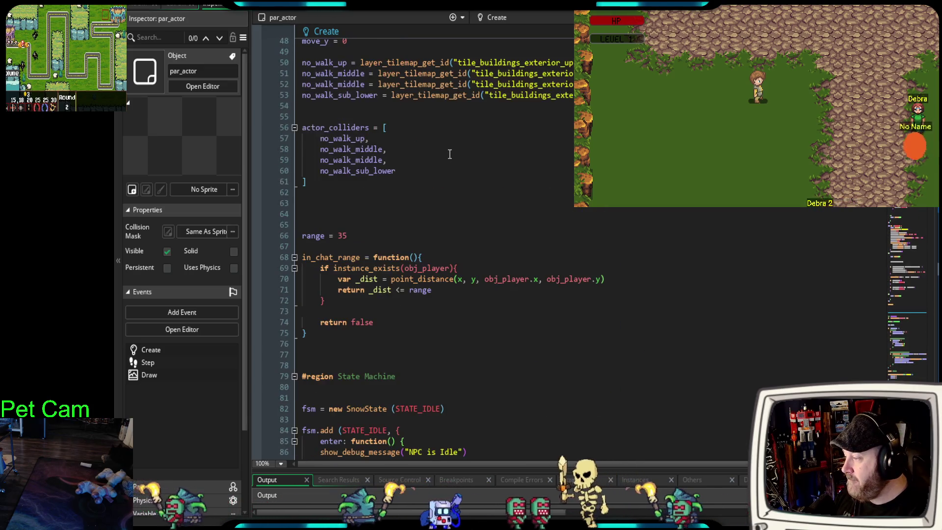
pyautogui.scroll(-20, 444, 155)
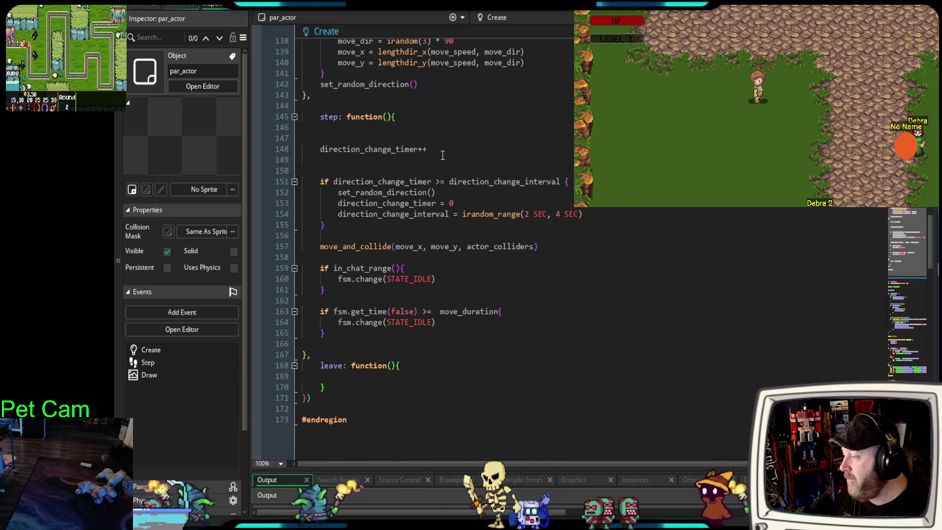
pyautogui.scroll(-6, 439, 155)
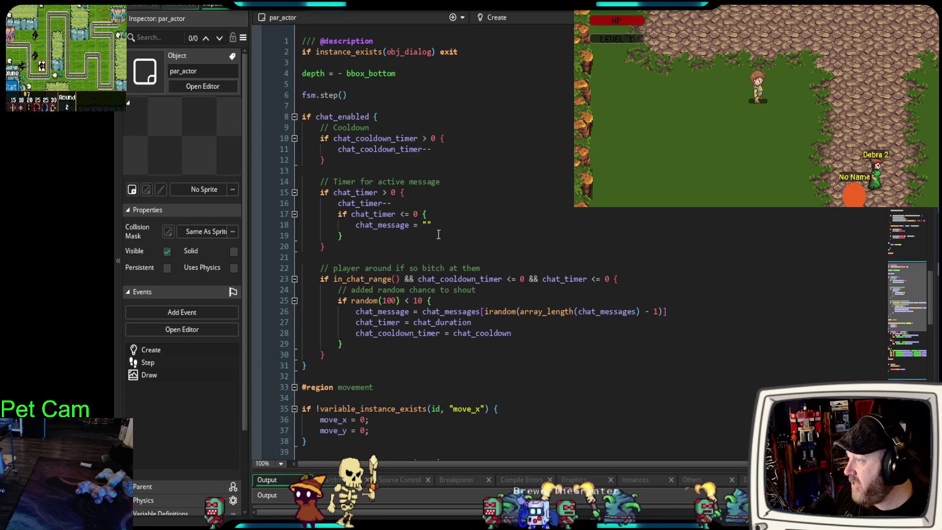
pyautogui.scroll(10, 412, 194)
pyautogui.scroll(20, 412, 194)
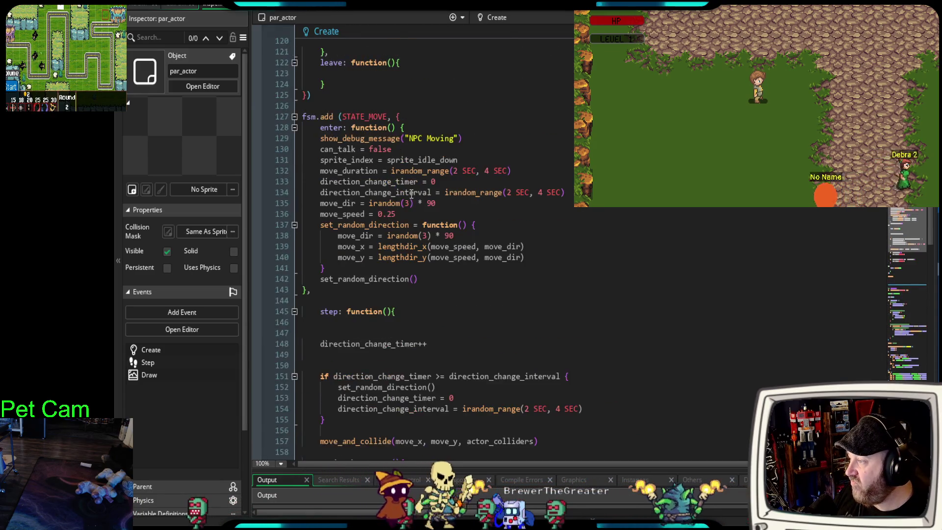
pyautogui.scroll(10, 407, 195)
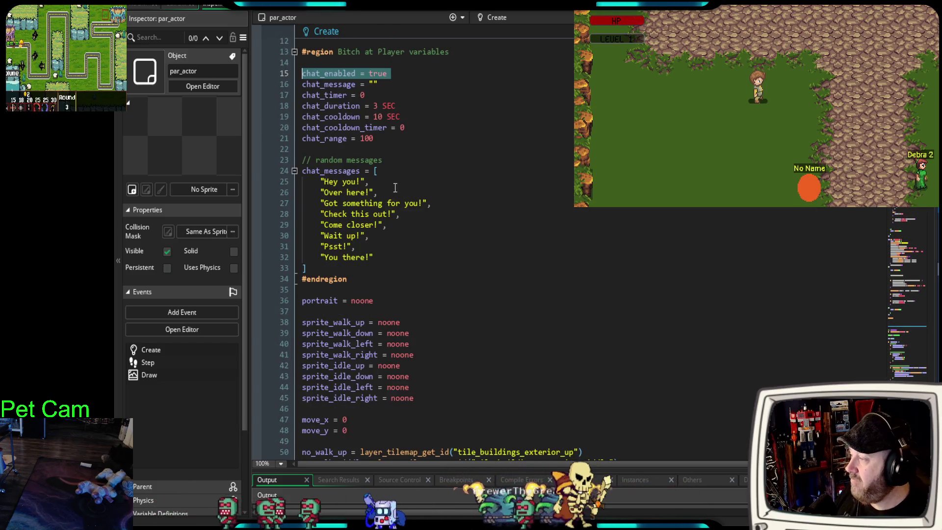
pyautogui.scroll(2, 395, 188)
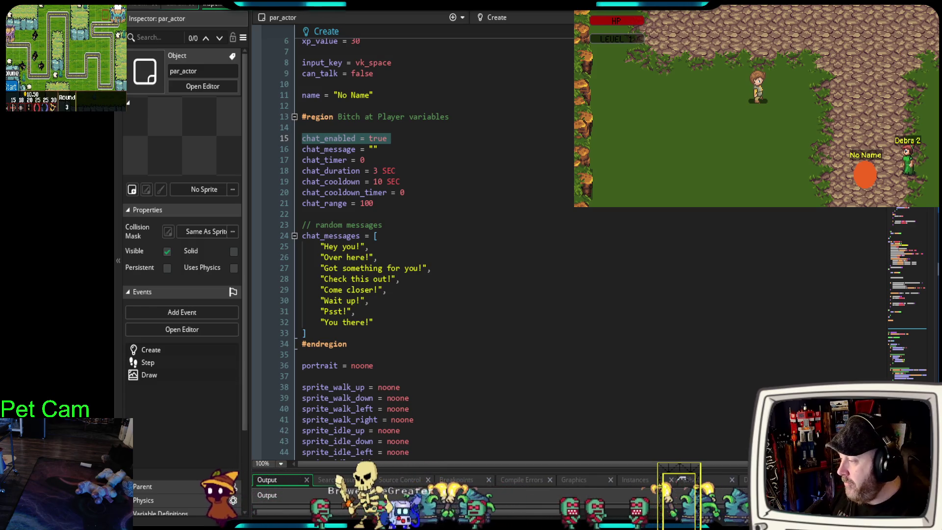
pyautogui.scroll(-8, 412, 246)
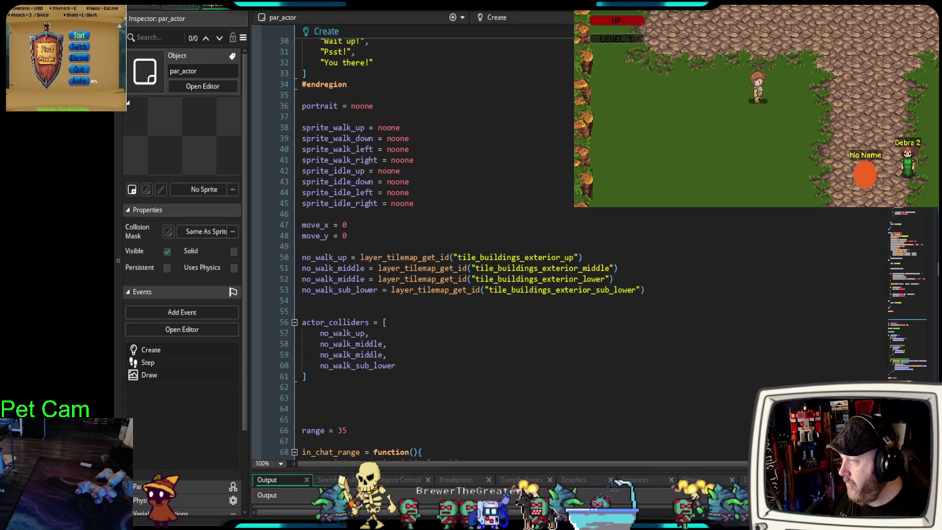
pyautogui.scroll(-20, 918, 255)
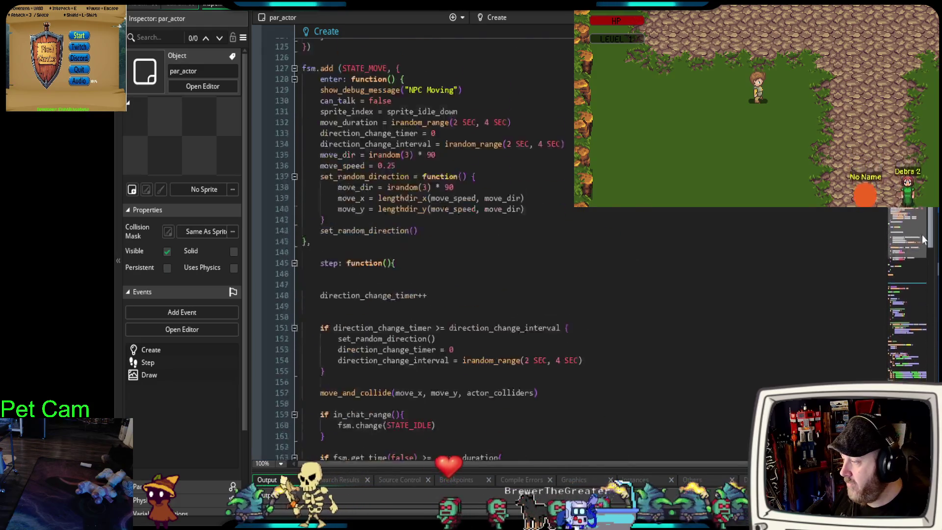
pyautogui.scroll(-8, 916, 279)
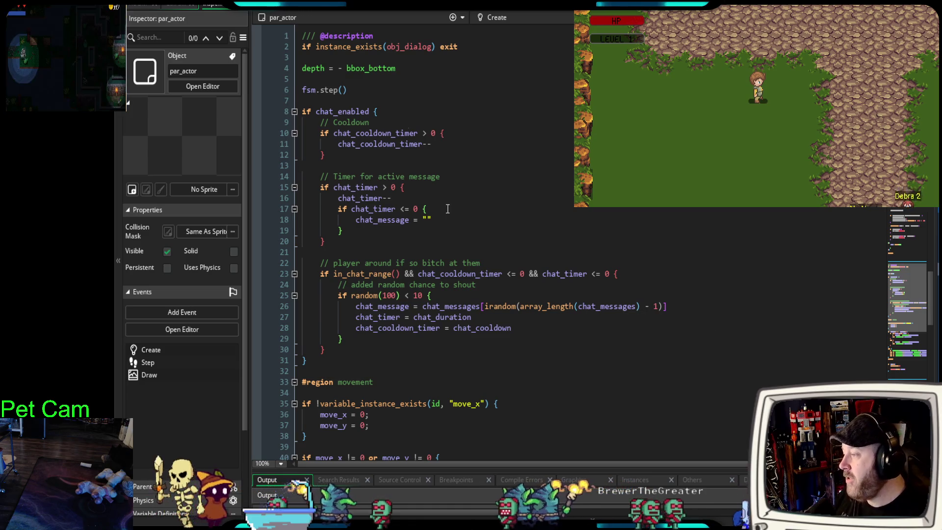
pyautogui.click(373, 112)
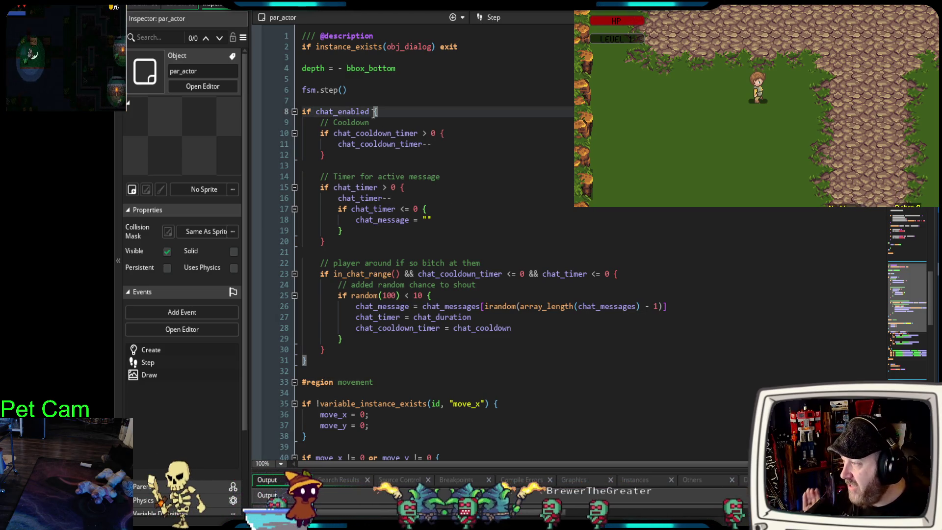
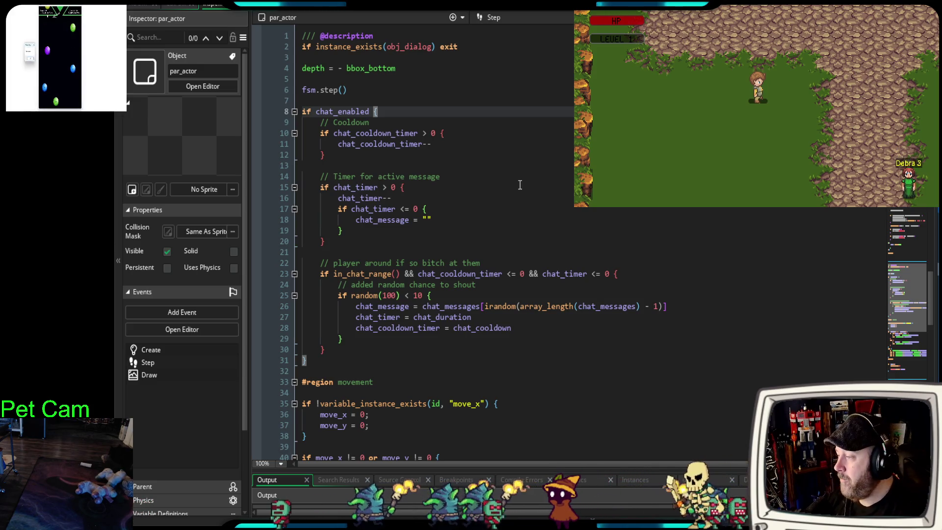
# Look over the Step event code around lines 13–16, including the chat_timer-- line
pyautogui.click(441, 169)
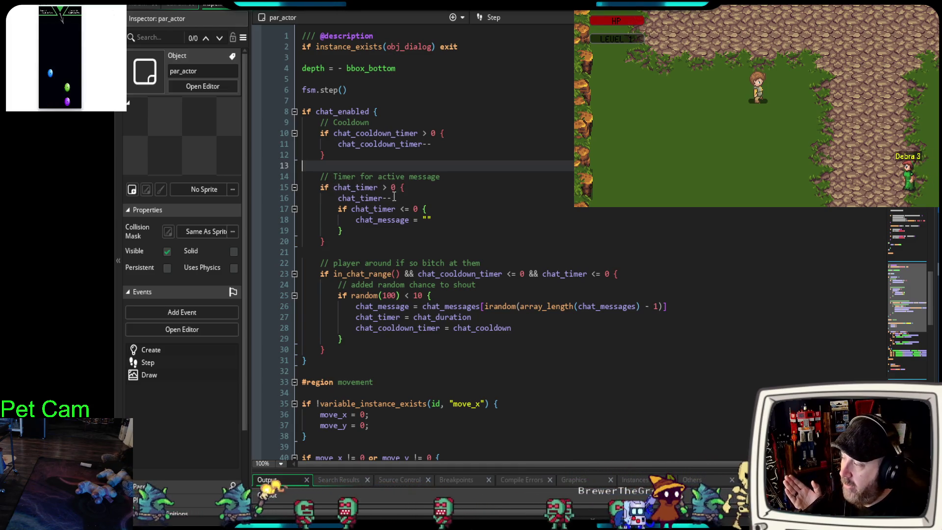
pyautogui.click(393, 198)
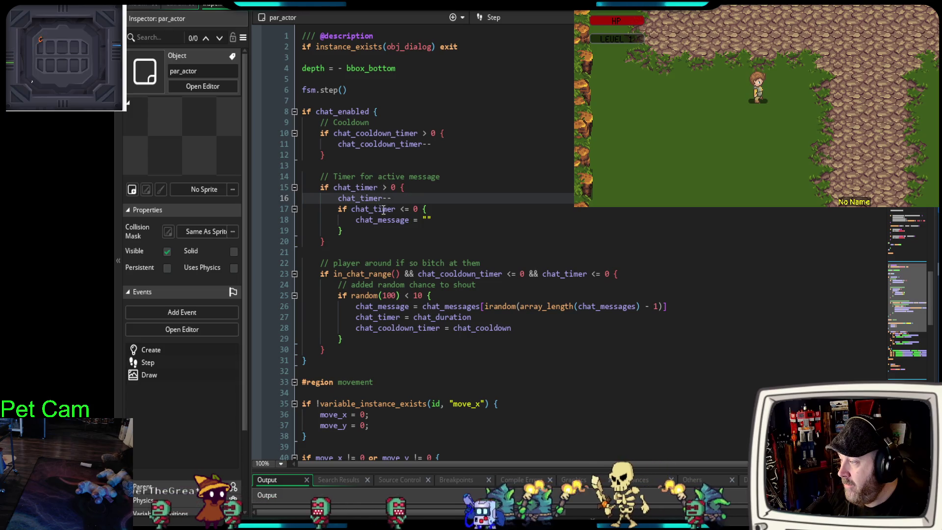
pyautogui.scroll(2, 579, 234)
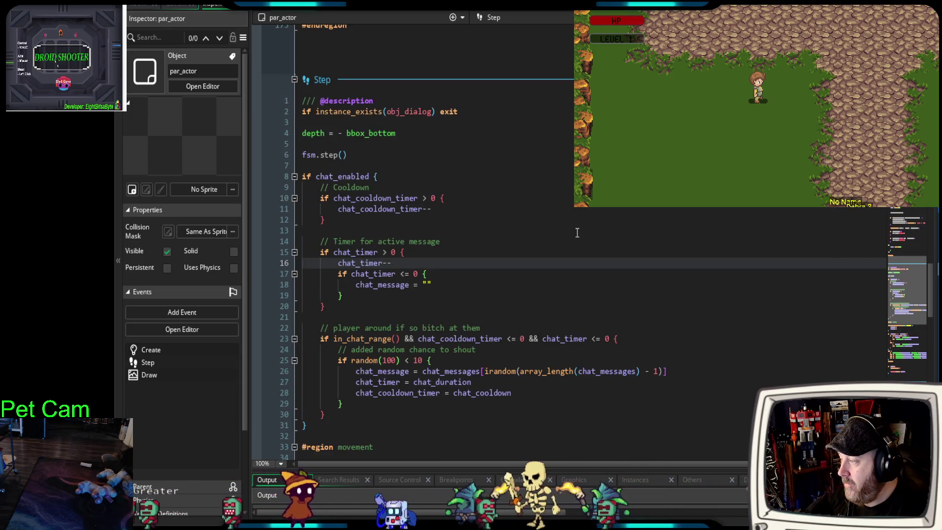
pyautogui.scroll(-2, 576, 232)
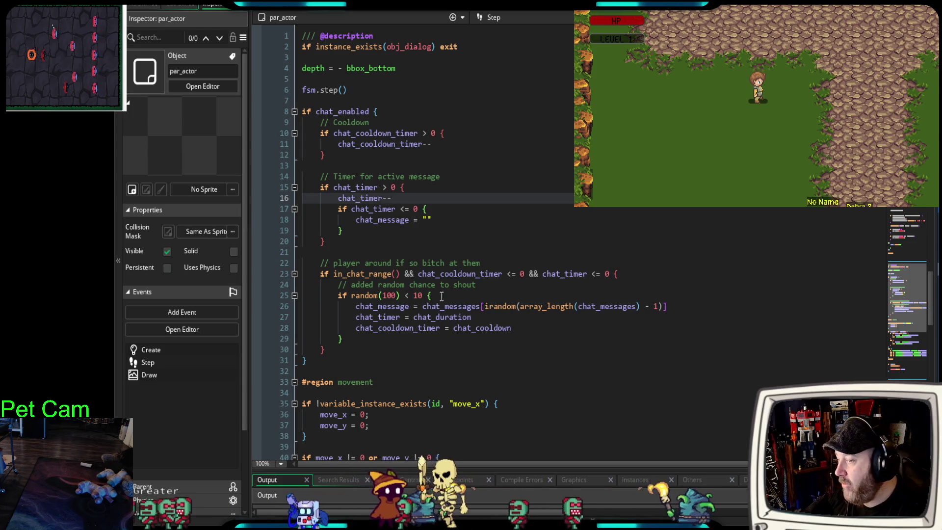
pyautogui.scroll(4, 665, 225)
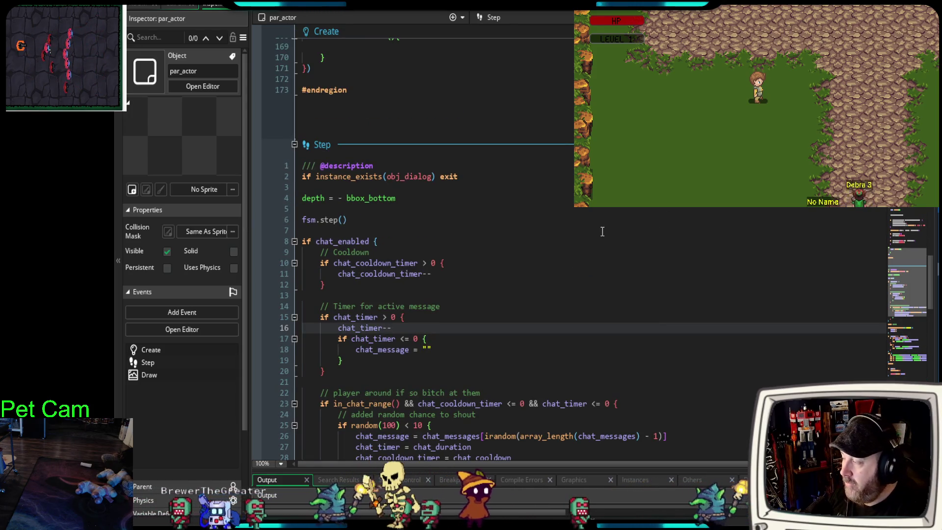
pyautogui.scroll(10, 514, 188)
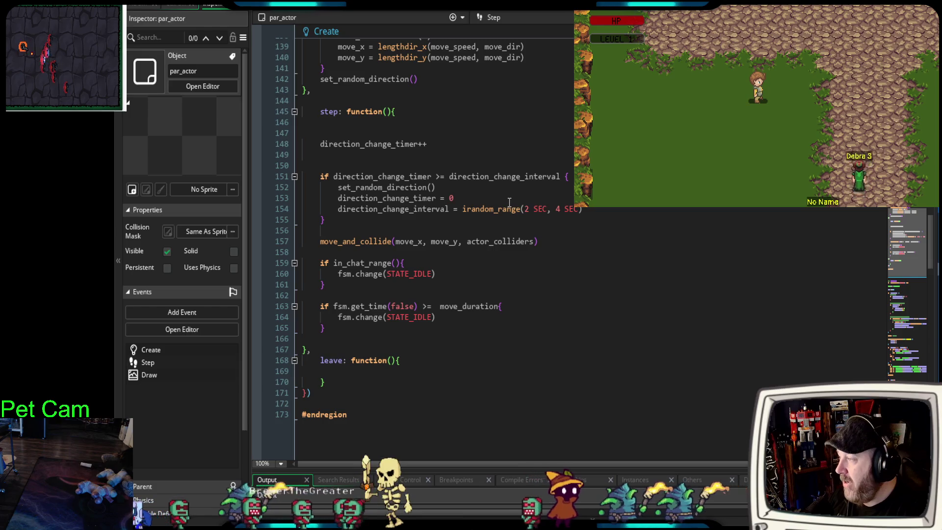
pyautogui.scroll(-8, 502, 209)
pyautogui.scroll(-9, 500, 202)
pyautogui.scroll(7, 499, 203)
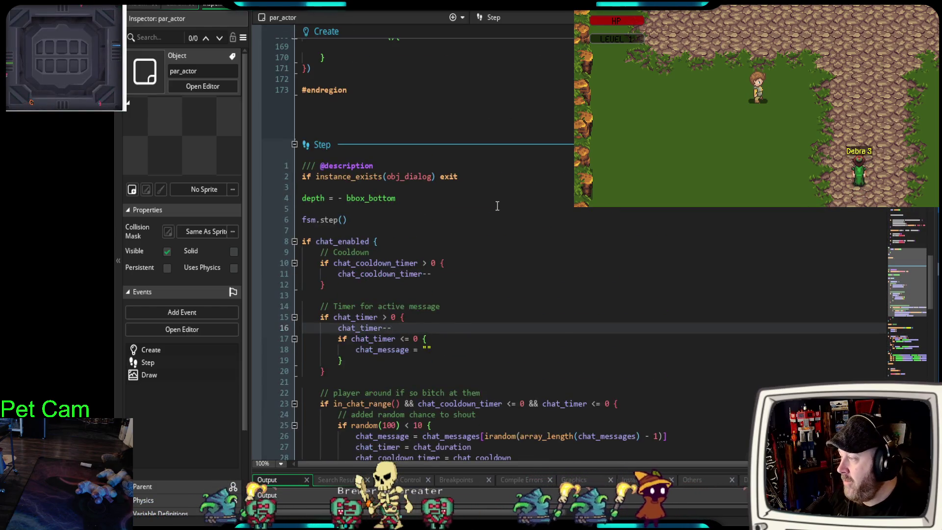
pyautogui.scroll(-2, 497, 206)
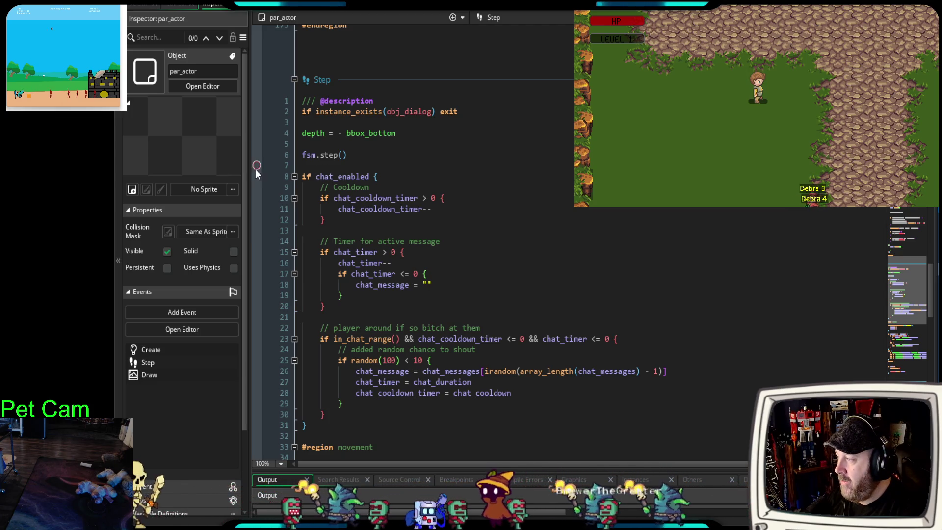
# Widen the code area and collapse the Assets, Events and Declarations side panel
pyautogui.moveTo(250, 168); pyautogui.dragTo(206, 176)
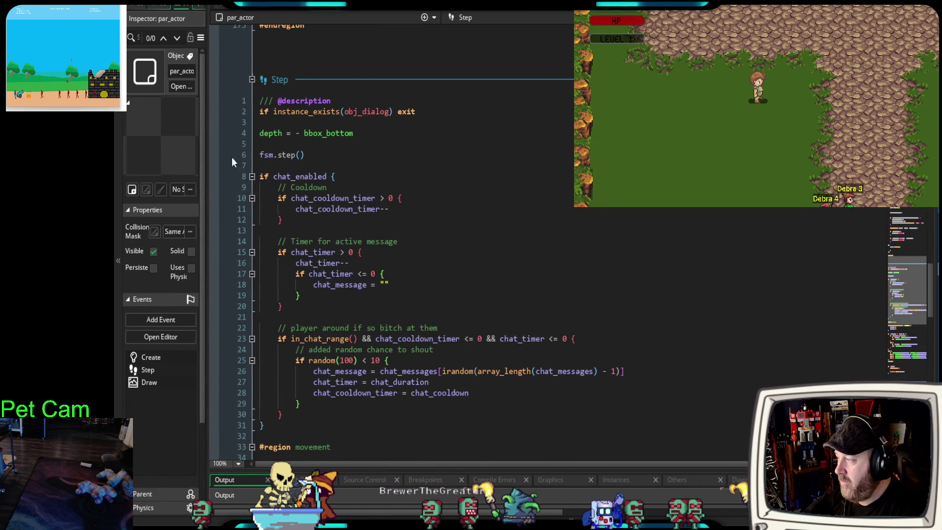
pyautogui.moveTo(207, 158)
pyautogui.mouseDown()
pyautogui.moveTo(217, 158)
pyautogui.moveTo(209, 160)
pyautogui.mouseUp()
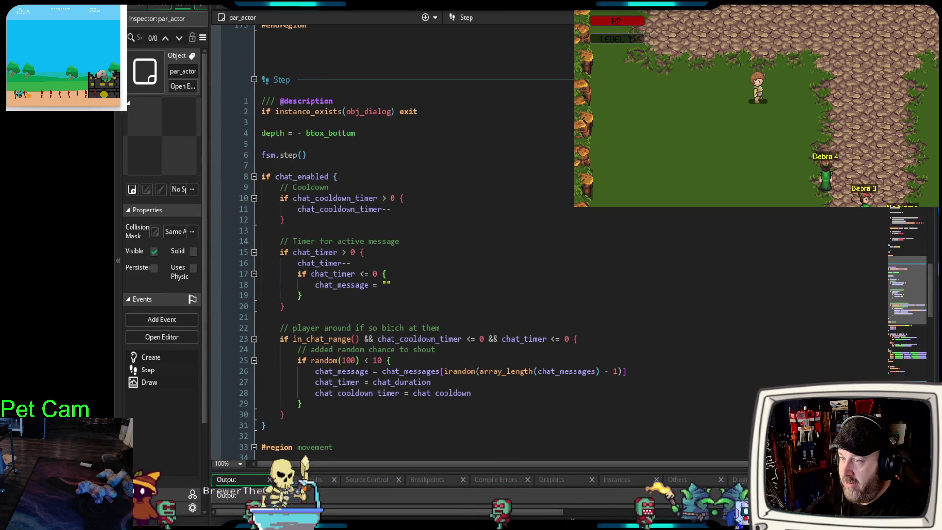
pyautogui.click(265, 165)
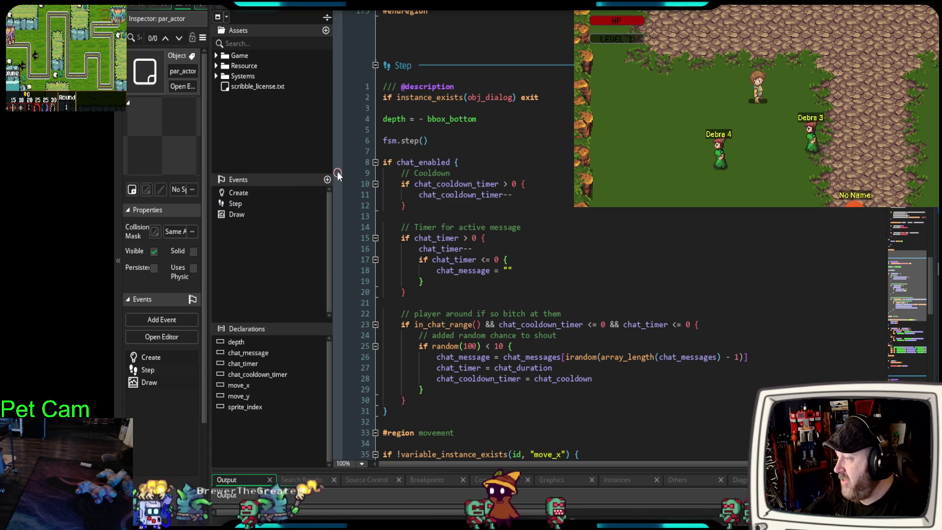
pyautogui.click(218, 19)
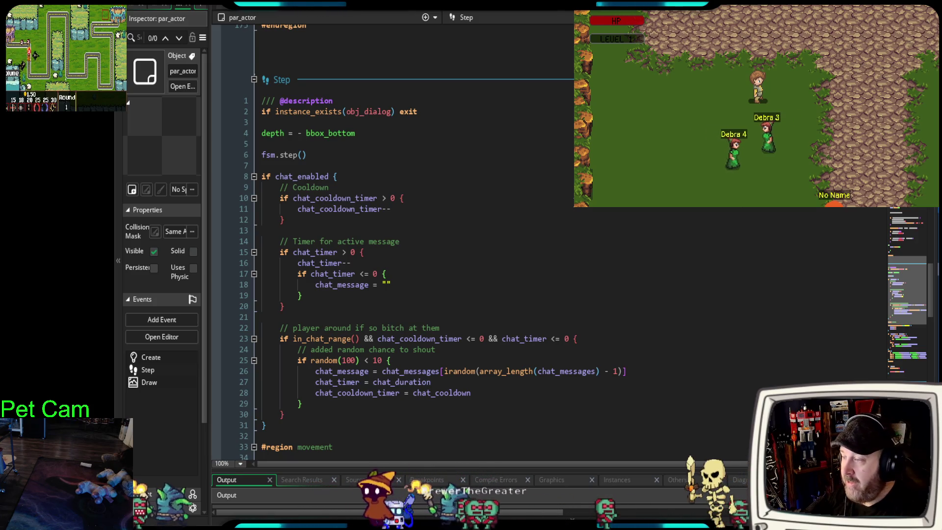
pyautogui.scroll(-2, 572, 226)
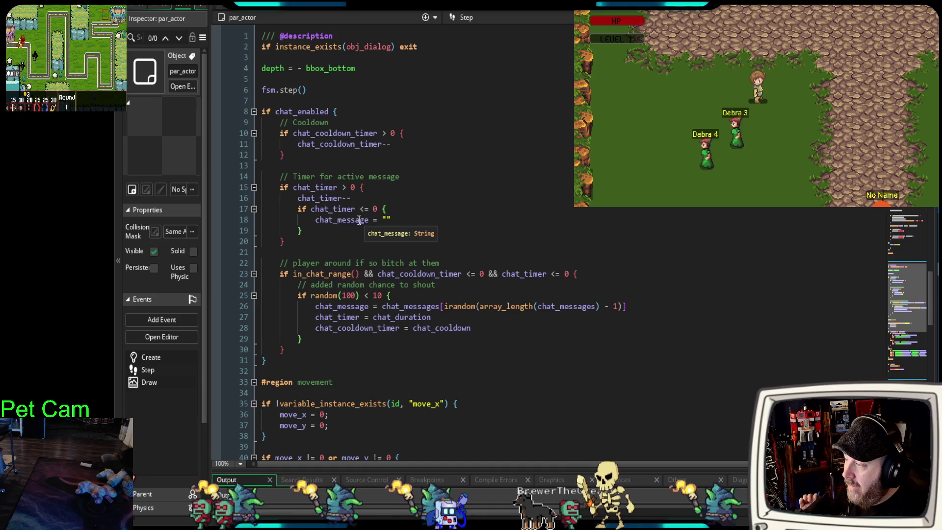
pyautogui.scroll(15, 914, 299)
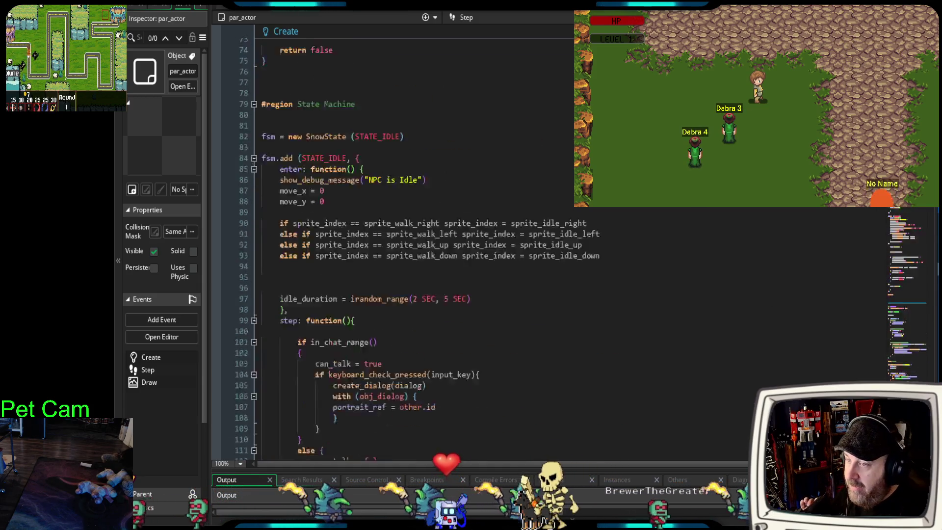
pyautogui.scroll(5, 408, 245)
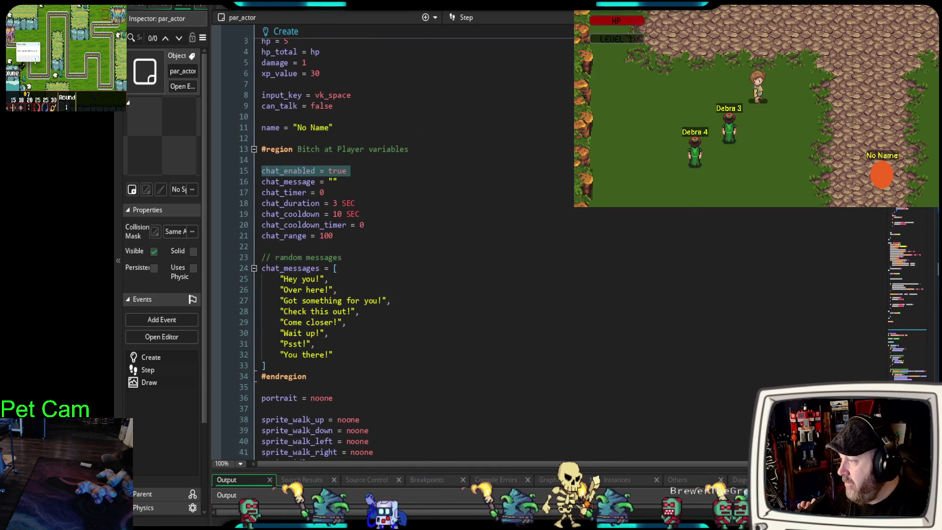
pyautogui.scroll(-5, 407, 246)
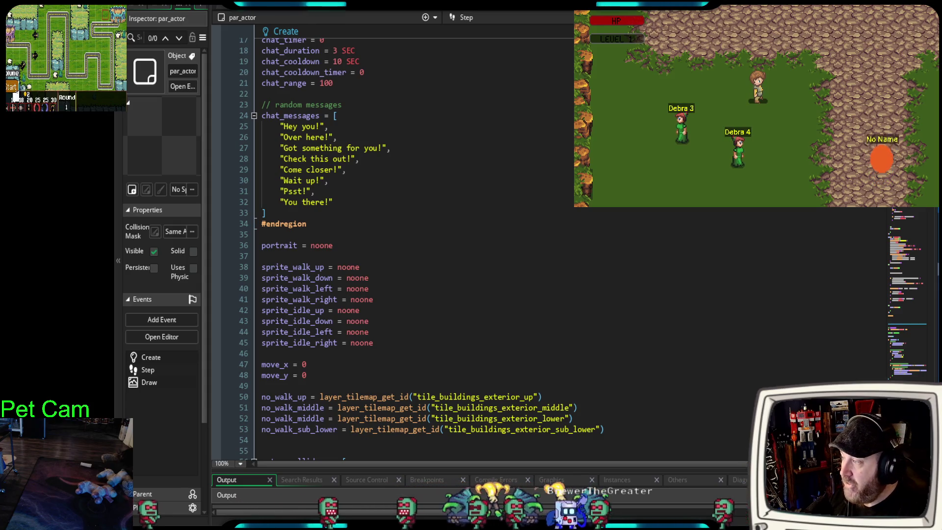
pyautogui.scroll(1, 407, 246)
pyautogui.scroll(-20, 911, 265)
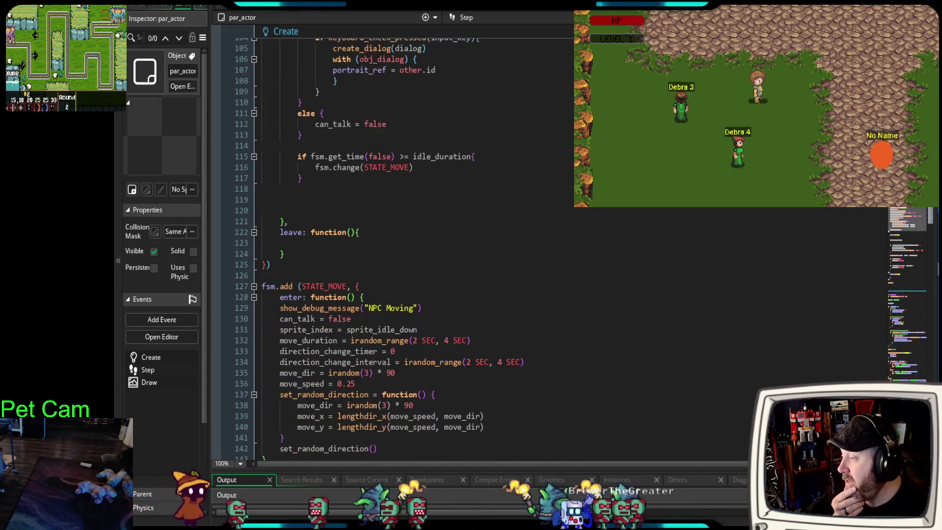
pyautogui.scroll(-8, 910, 264)
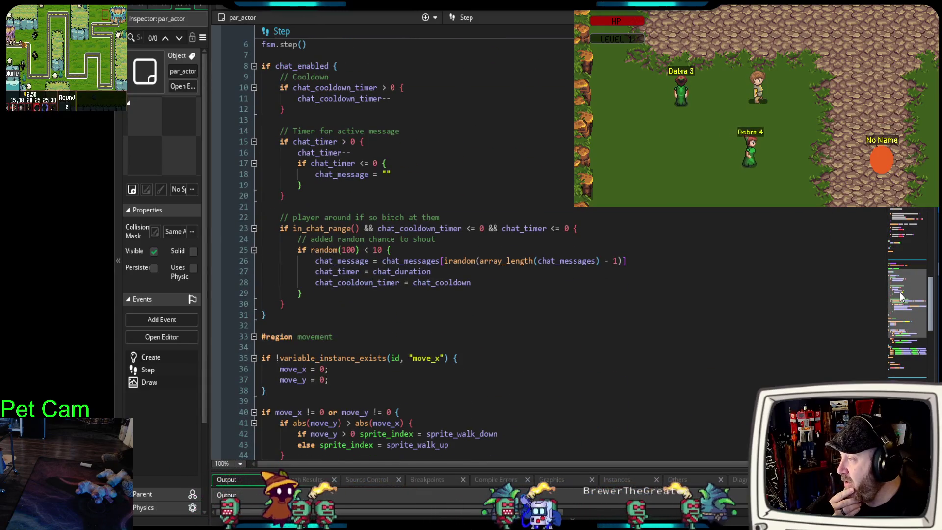
pyautogui.scroll(3, 903, 280)
pyautogui.scroll(-1, 900, 289)
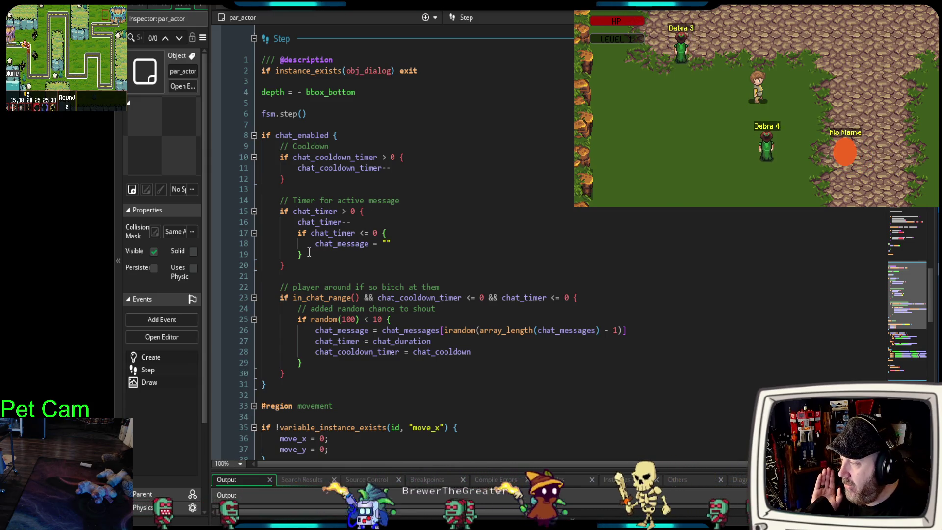
# Jump from in_chat_range on line 23 to its definition in the Create event with F12
pyautogui.moveTo(303, 255); pyautogui.dragTo(246, 236)
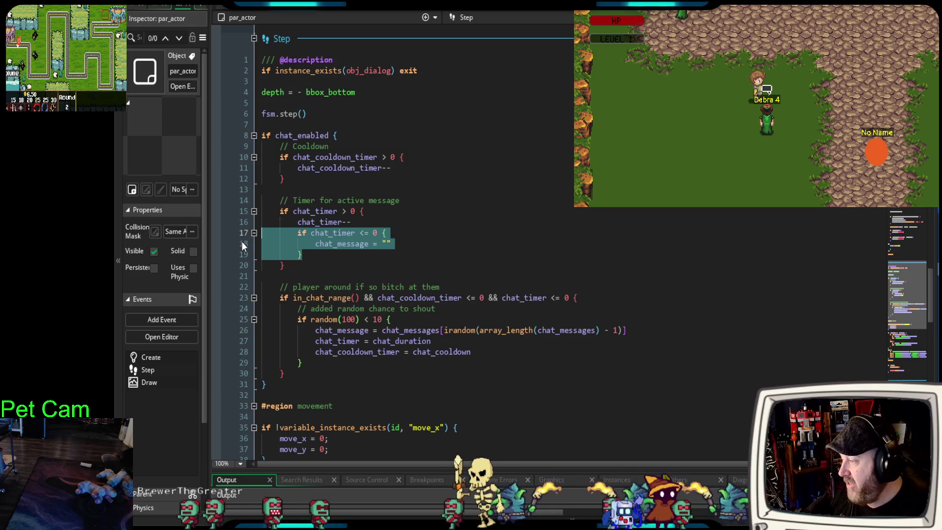
pyautogui.scroll(-2, 633, 303)
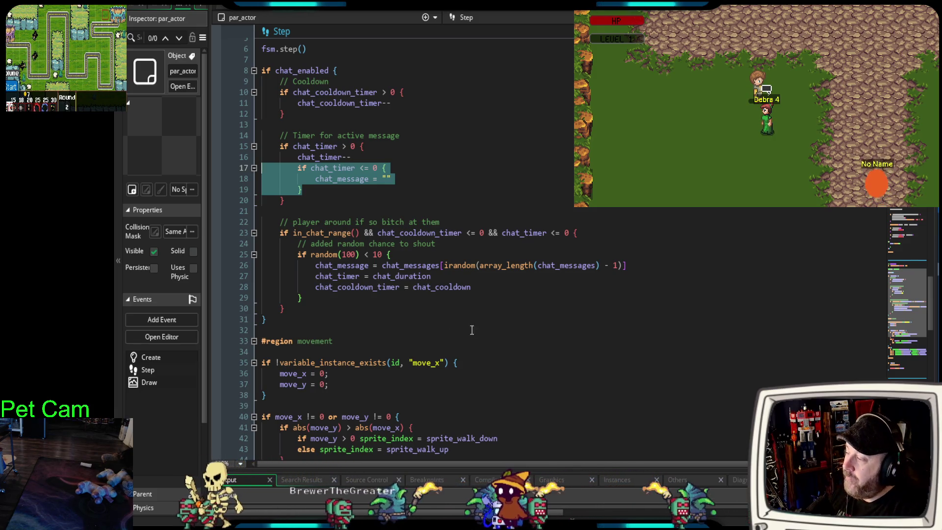
pyautogui.click(338, 233)
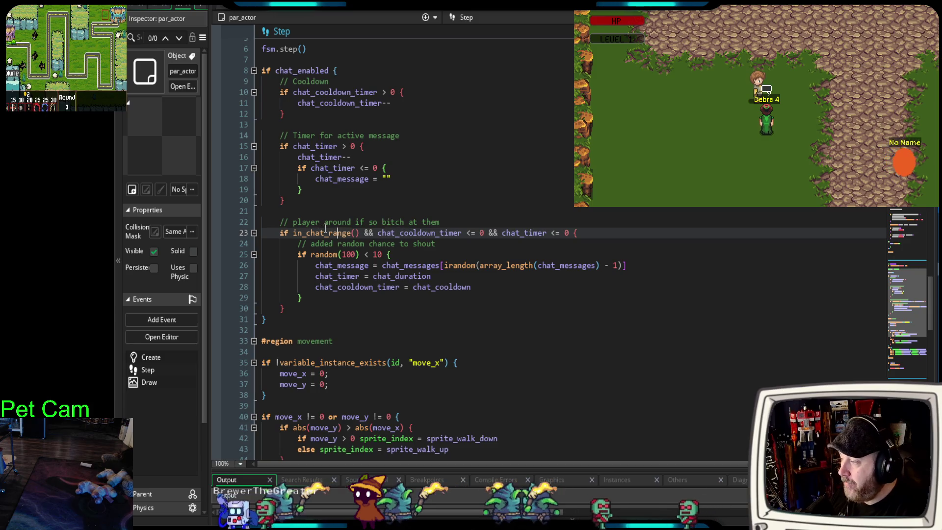
pyautogui.press('F12')
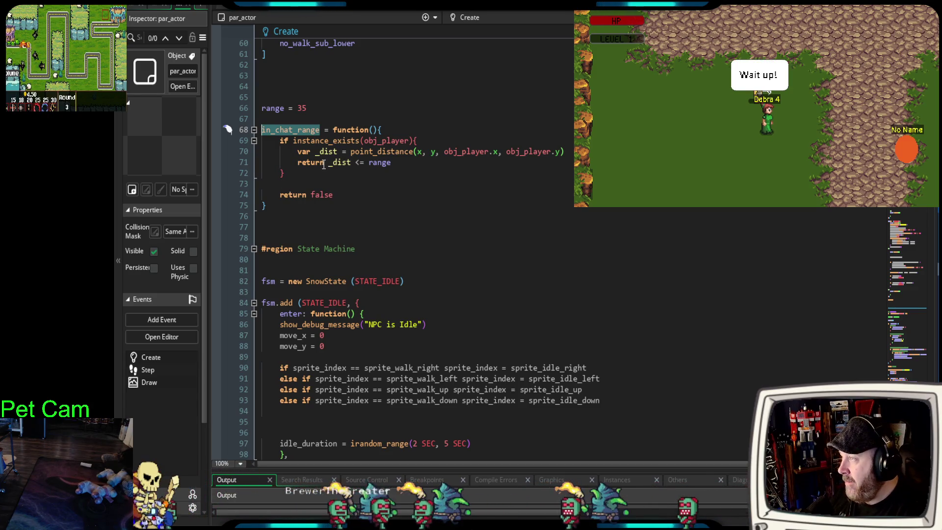
# Review the chat-range code, then switch to the Chatterbox Docs tab in the browser
pyautogui.scroll(-10, 520, 193)
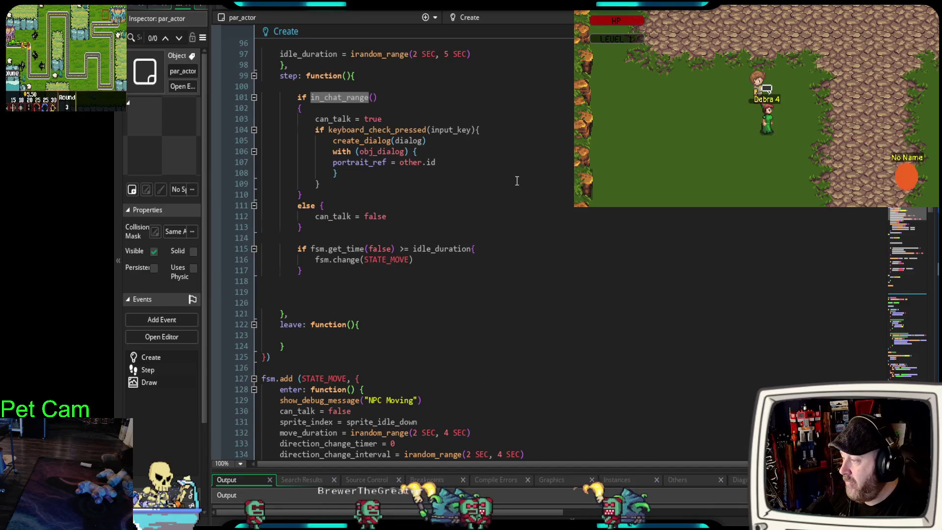
pyautogui.scroll(-5, 509, 179)
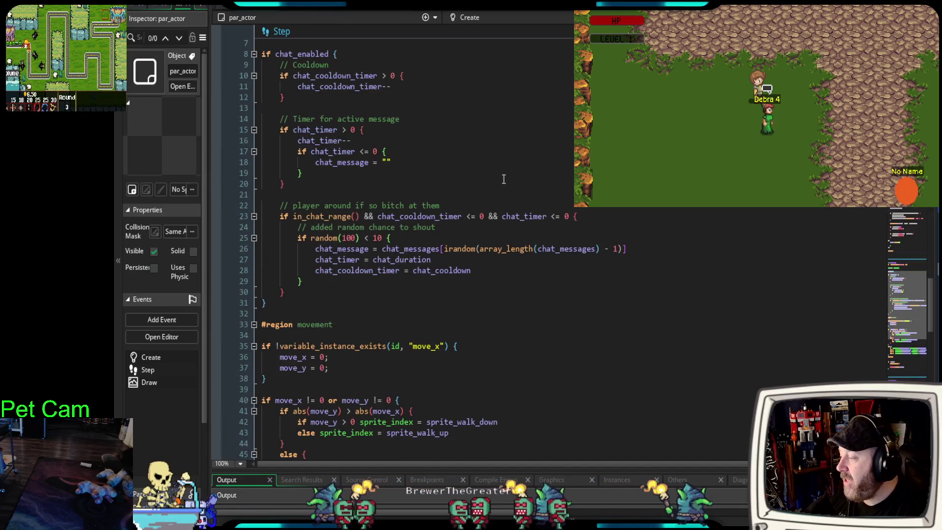
pyautogui.scroll(2, 502, 180)
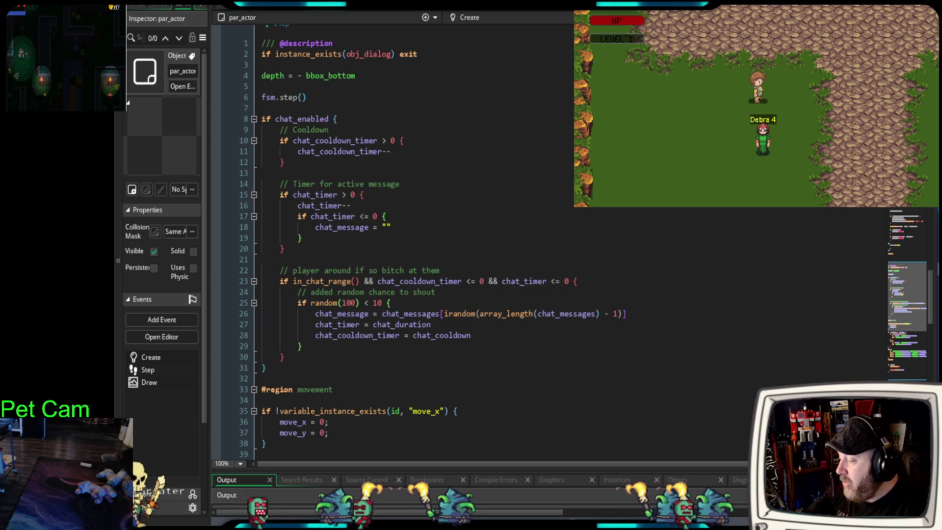
pyautogui.hotkey('alt', 'Tab')
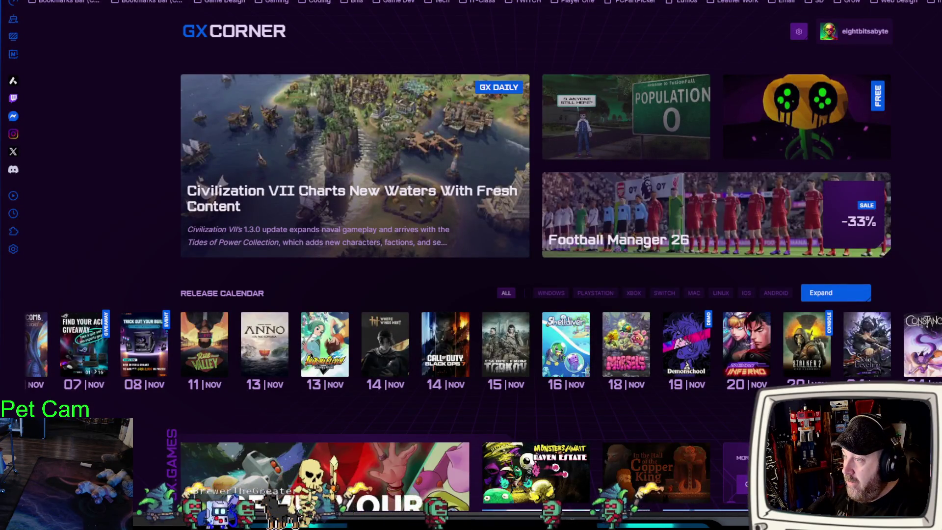
pyautogui.hotkey('ctrl', 'Tab')
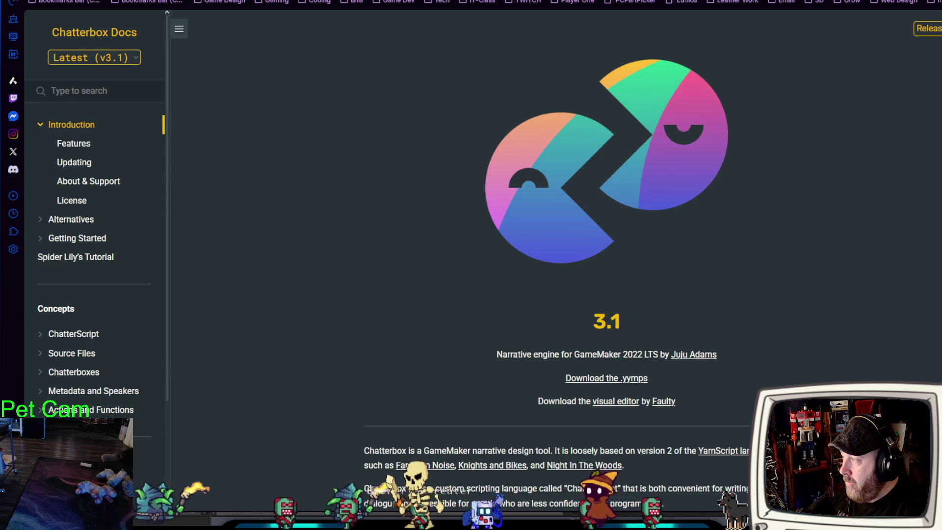
# Check the author's site, read the Chatterbox Docs 3.1 features, and start a new tab
pyautogui.hotkey('ctrl', 'Tab')
pyautogui.hotkey('ctrl', 'shift', 'Tab')
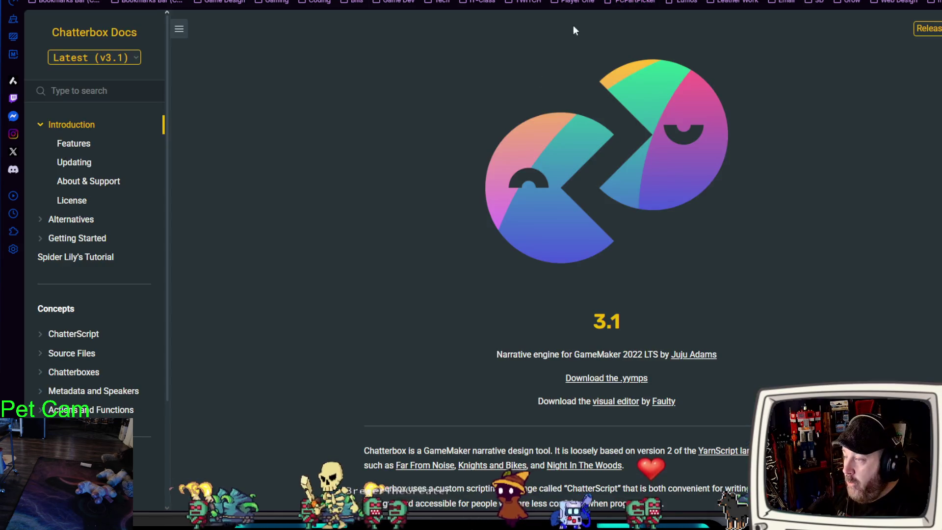
pyautogui.scroll(-1, 384, 190)
pyautogui.scroll(1, 375, 187)
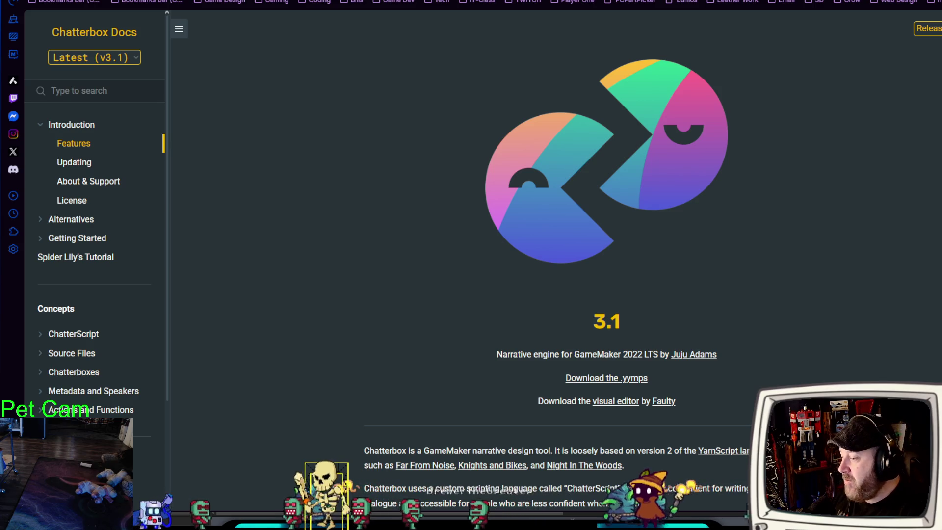
pyautogui.scroll(-6, 606, 245)
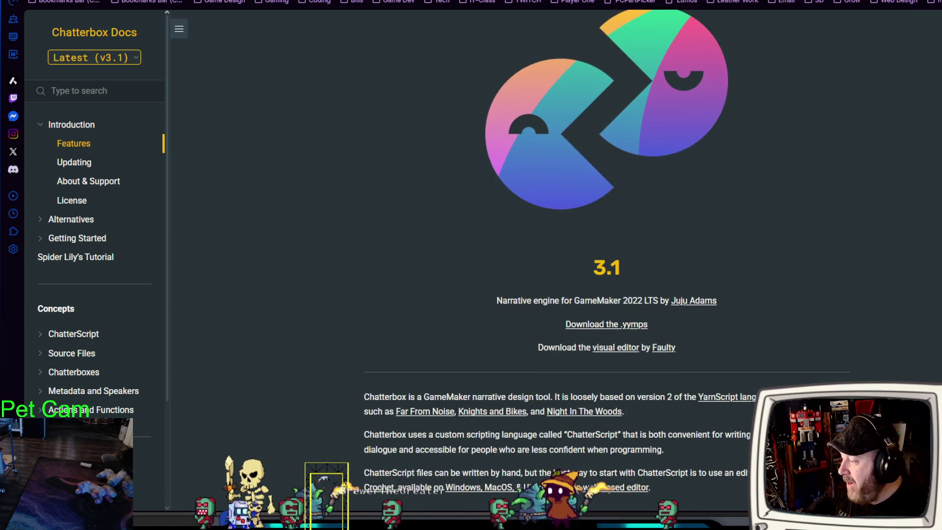
pyautogui.scroll(-9, 606, 245)
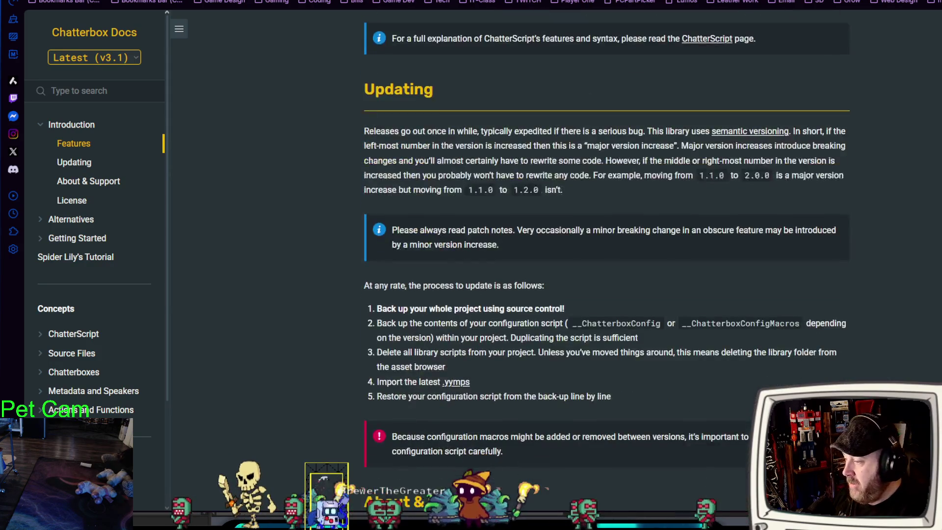
pyautogui.scroll(7, 607, 246)
pyautogui.scroll(8, 607, 245)
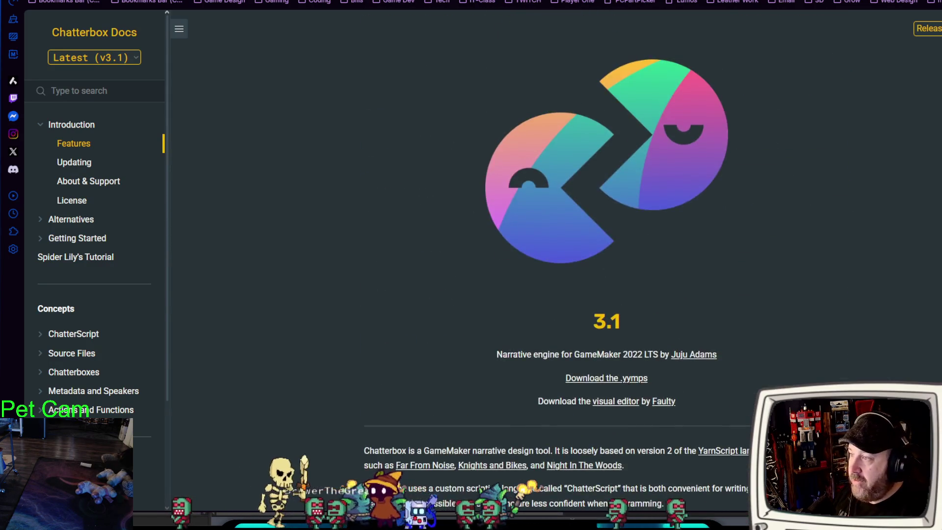
pyautogui.hotkey('ctrl', 't')
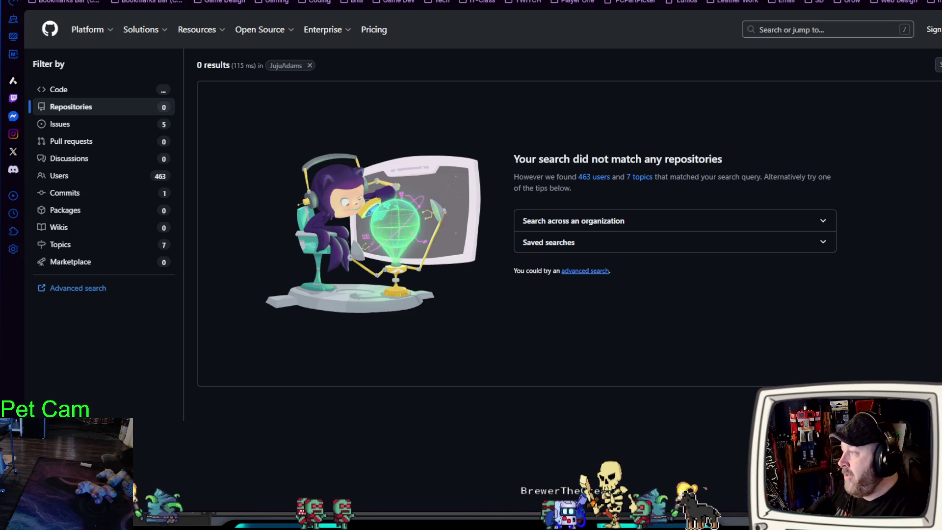
# Reopen the FaultyFunctions/Crochet repository from the Google results and view its README screenshot
pyautogui.press('/')
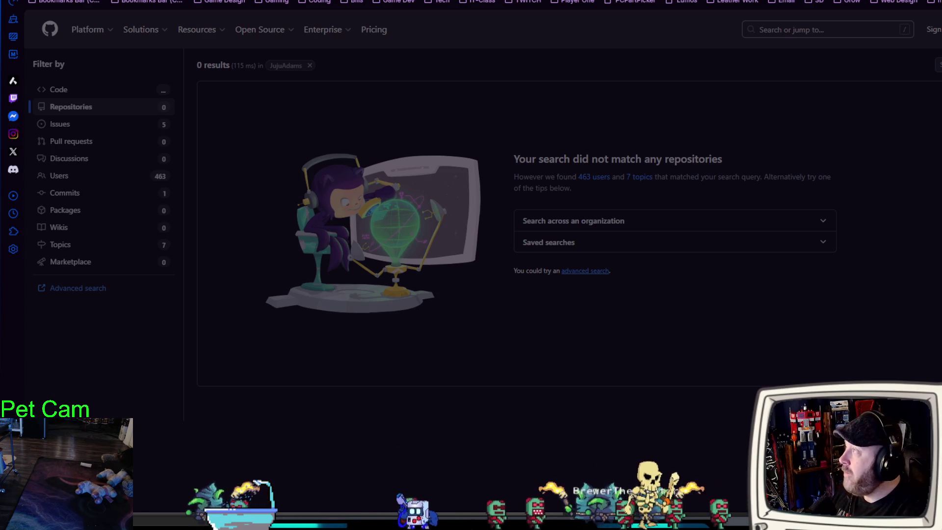
pyautogui.hotkey('alt', 'Left')
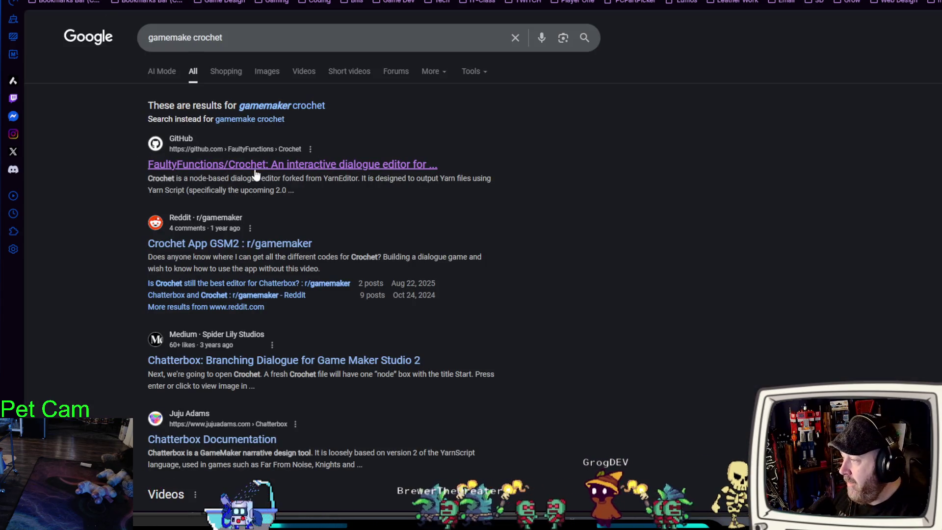
pyautogui.hotkey('alt', 'Right')
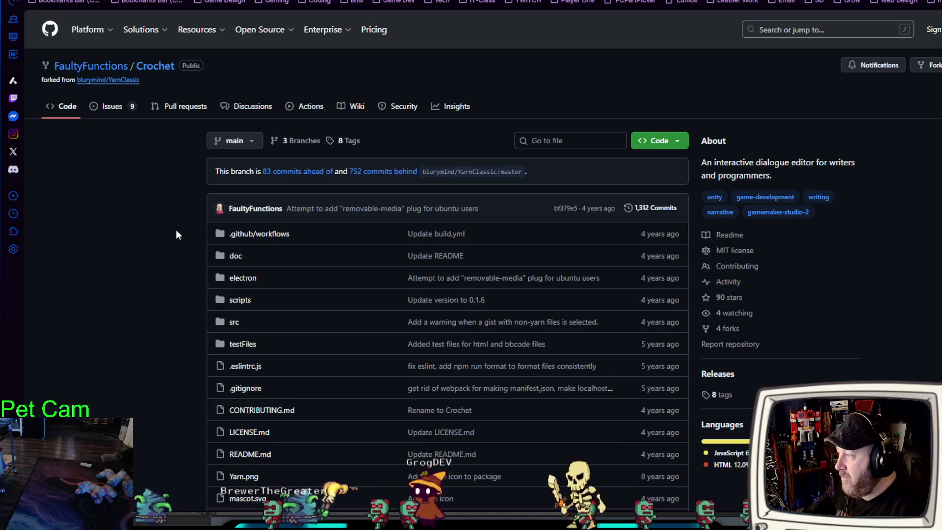
pyautogui.scroll(-2, 171, 223)
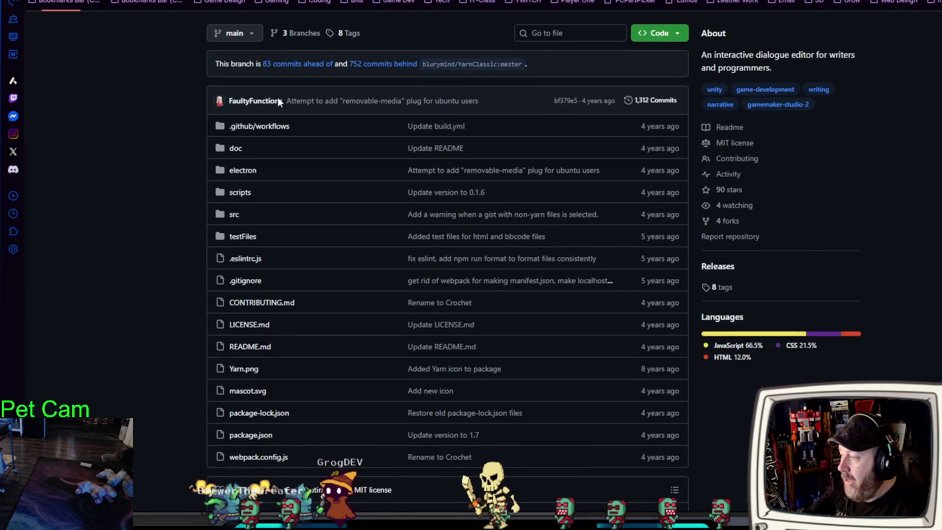
pyautogui.scroll(-15, 225, 170)
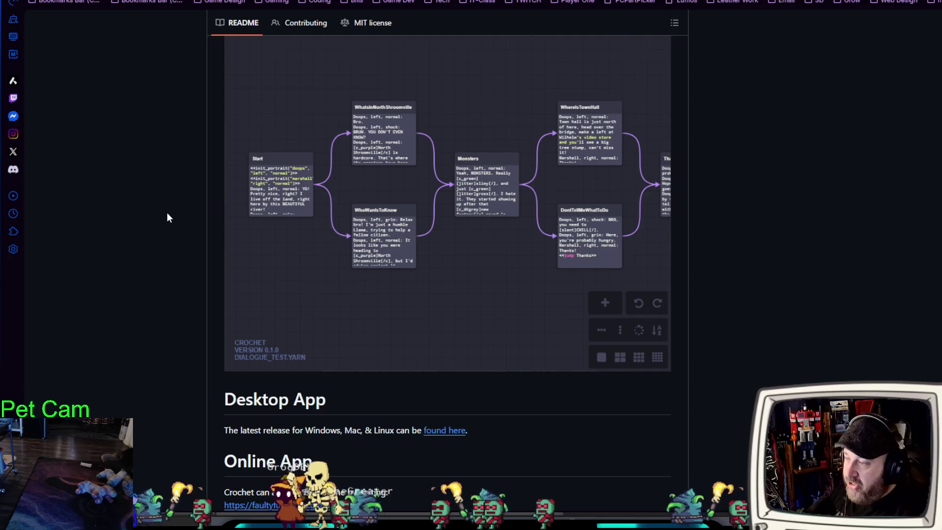
pyautogui.scroll(1, 471, 260)
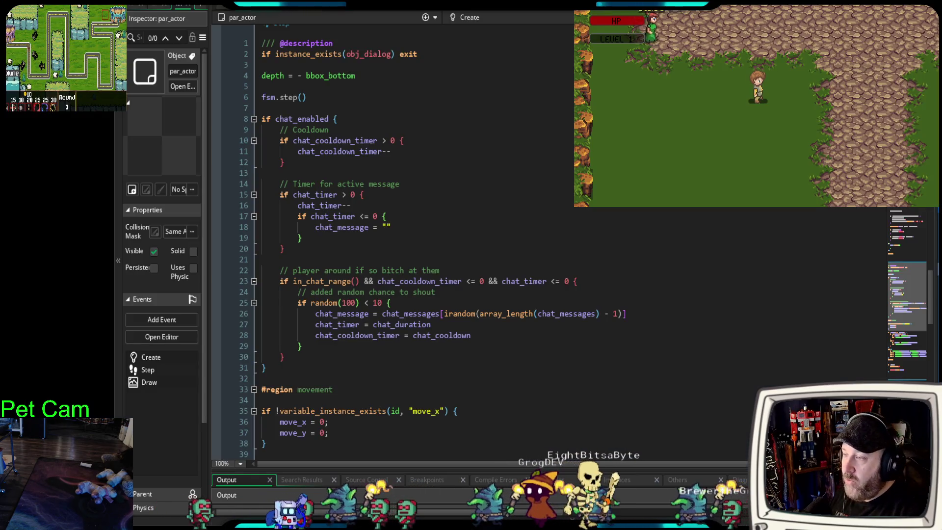
# Expand and re-collapse bar_keep's welcome dialogue block in the npc_dialog script
pyautogui.scroll(-4, 343, 167)
pyautogui.scroll(2, 343, 167)
pyautogui.click(254, 84)
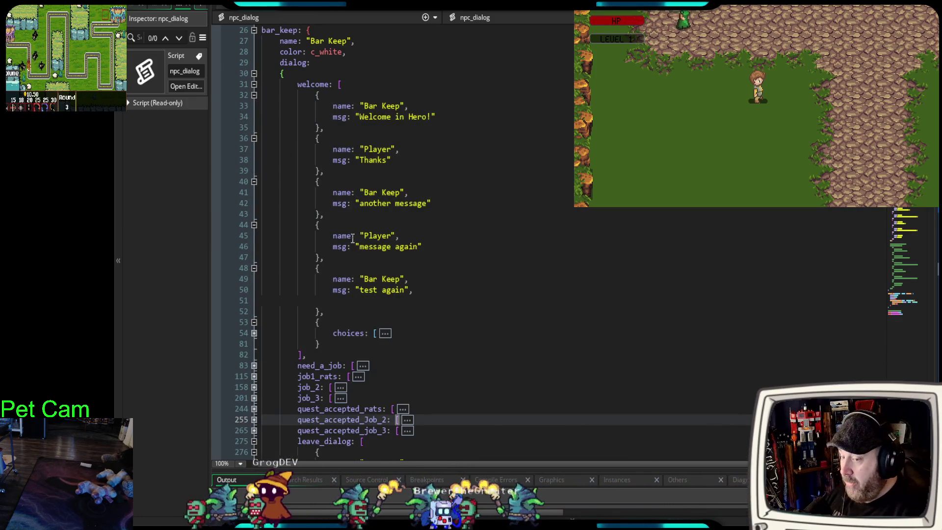
pyautogui.click(254, 85)
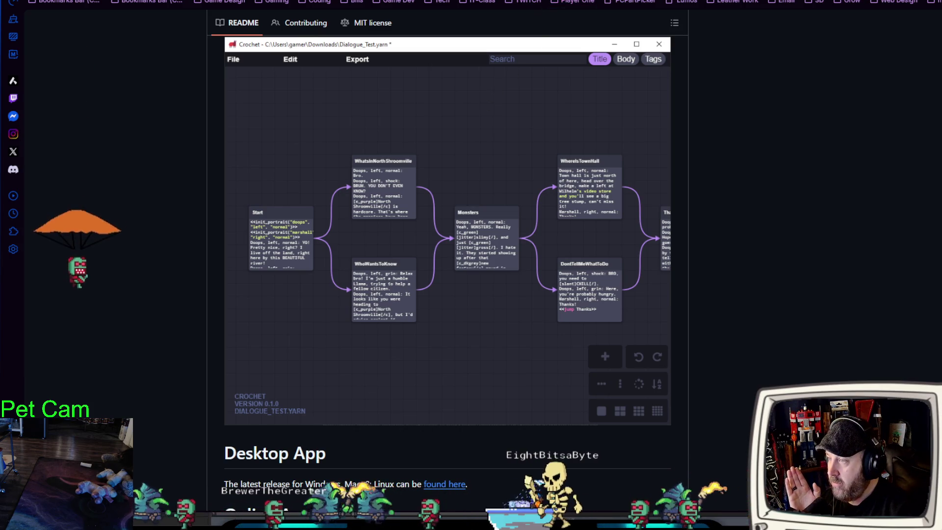
# Compare the Chatterbox Docs with the Crochet README, then return to GameMaker
pyautogui.hotkey('ctrl', 'Tab')
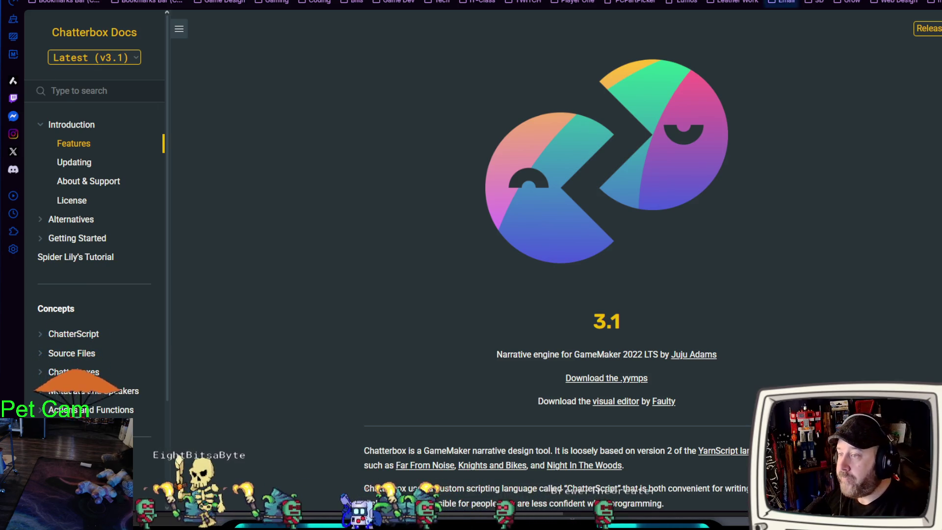
pyautogui.hotkey('ctrl', 'Tab')
pyautogui.scroll(-6, 581, 317)
pyautogui.scroll(5, 576, 317)
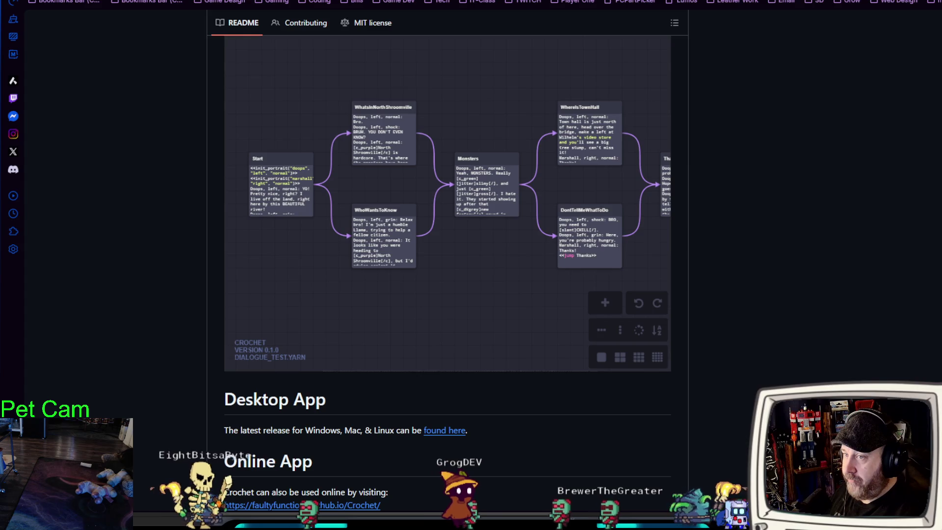
pyautogui.hotkey('alt', 'Tab')
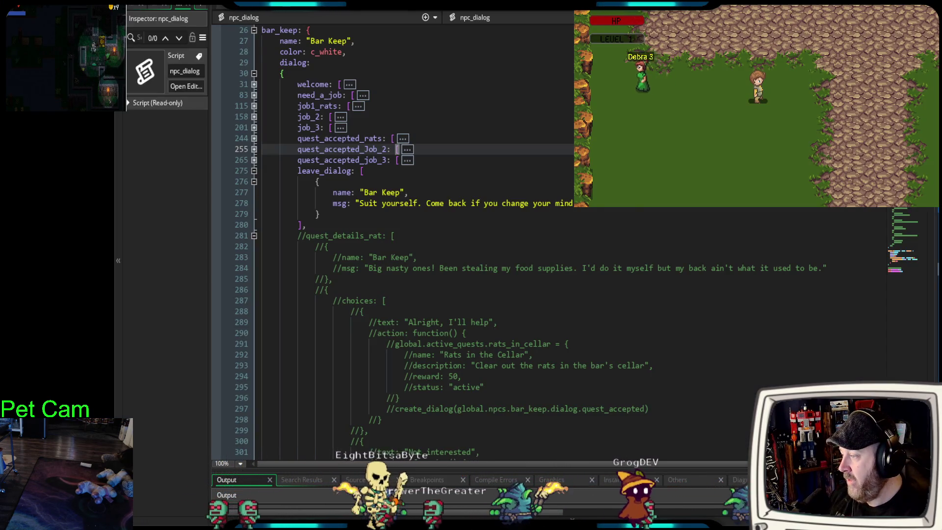
# Switch from the npc_dialog script to the par_actor Step event code
pyautogui.scroll(-4, 491, 245)
pyautogui.scroll(6, 490, 246)
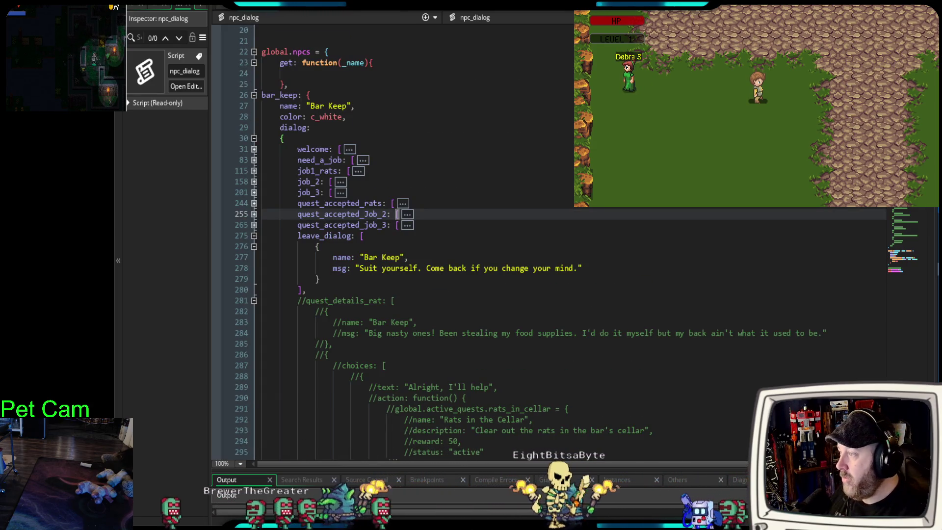
pyautogui.hotkey('ctrl', 'Tab')
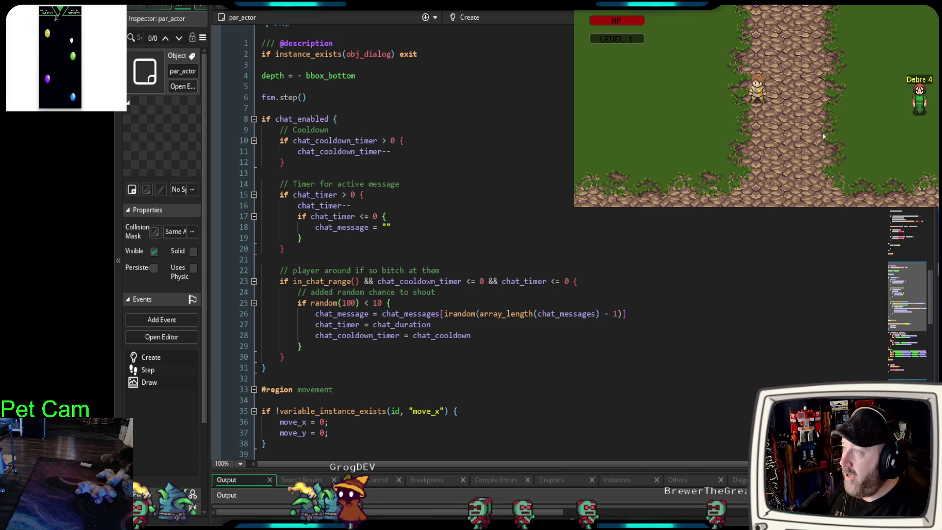
pyautogui.press('d')
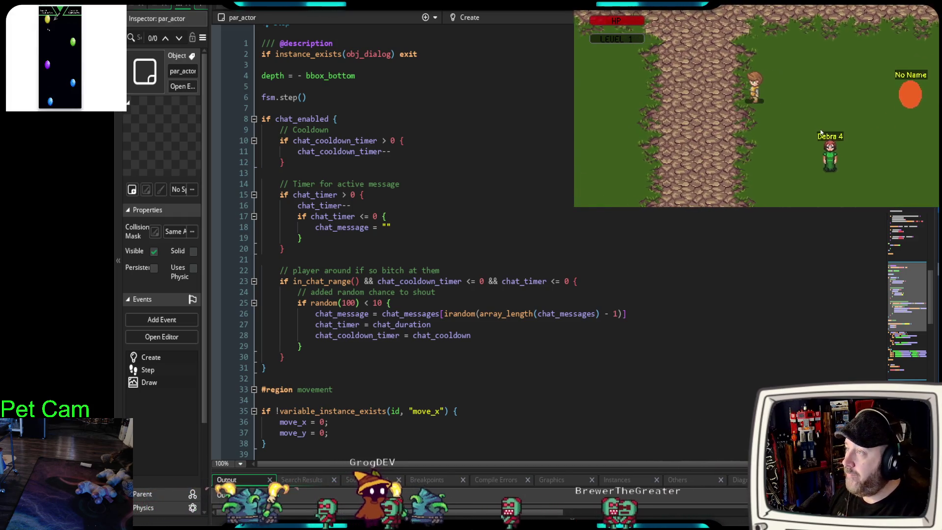
pyautogui.press('a')
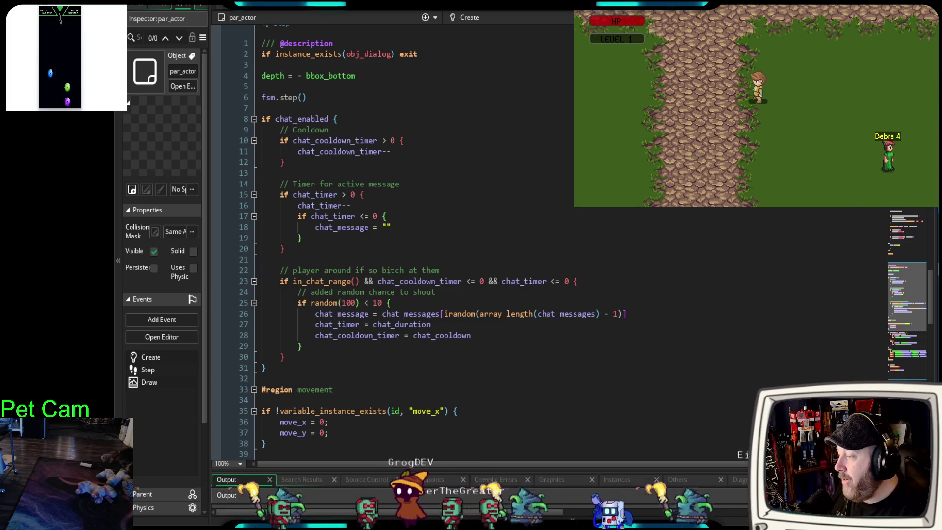
pyautogui.moveTo(319, 282)
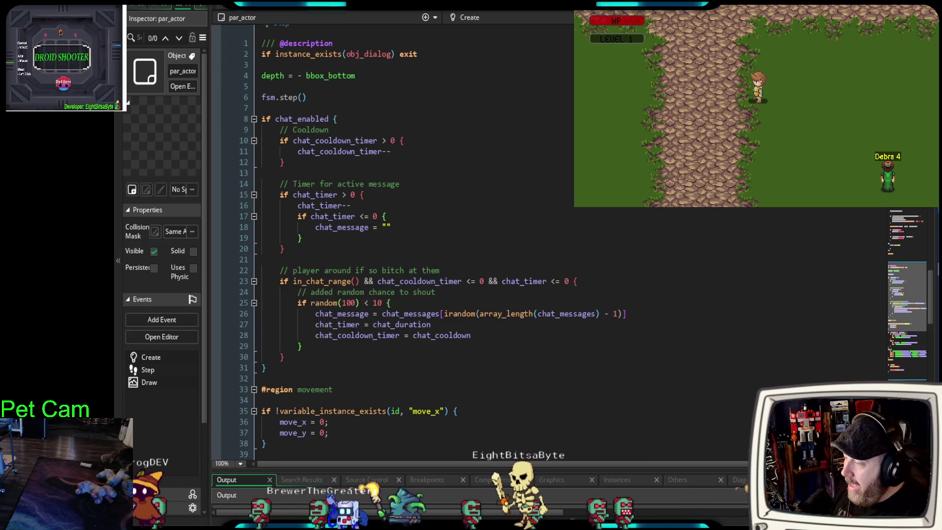
pyautogui.moveTo(442, 336)
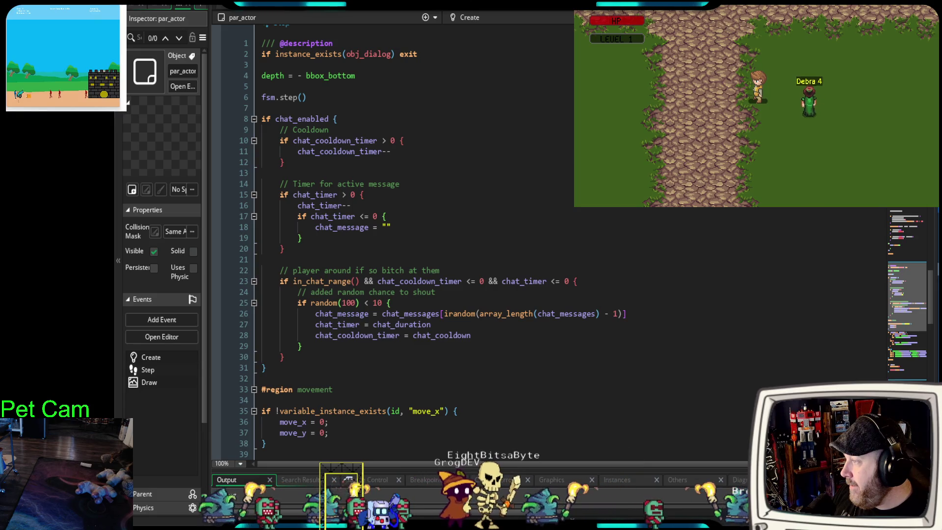
pyautogui.scroll(15, 393, 245)
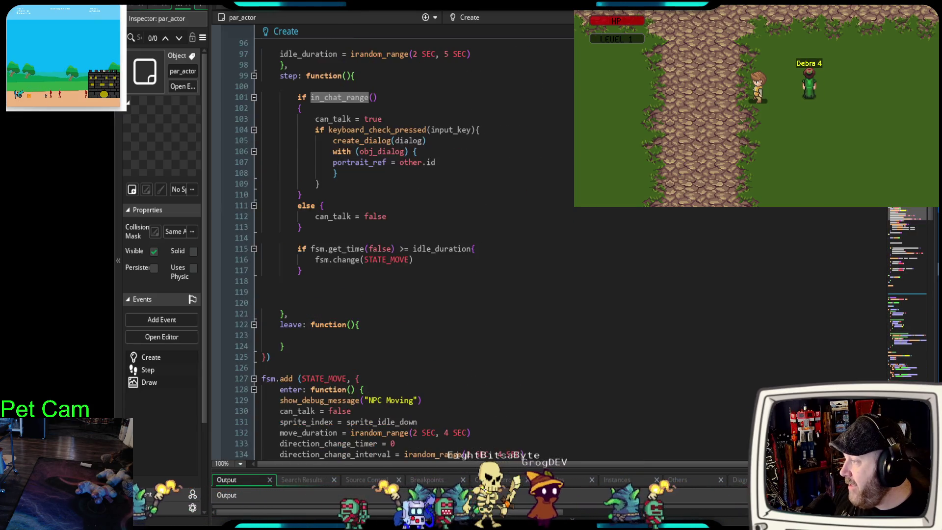
pyautogui.scroll(15, 392, 246)
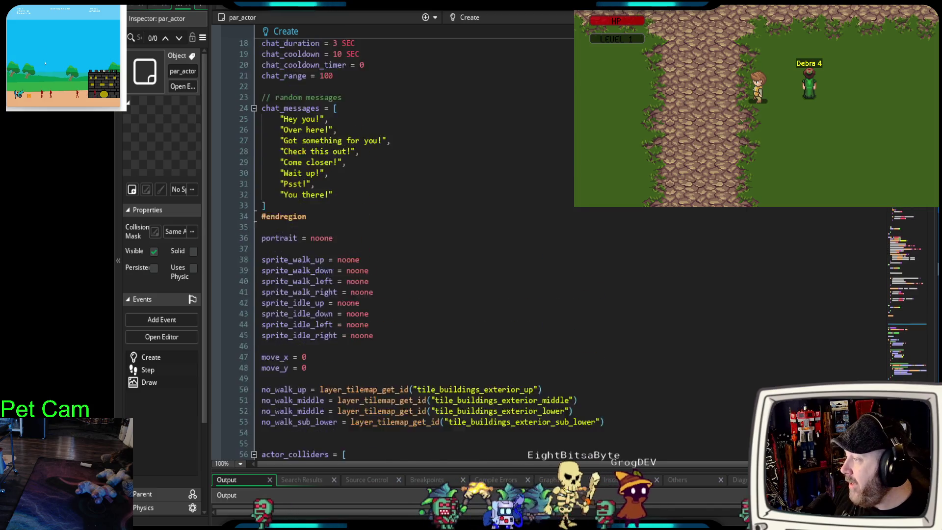
pyautogui.scroll(2, 392, 245)
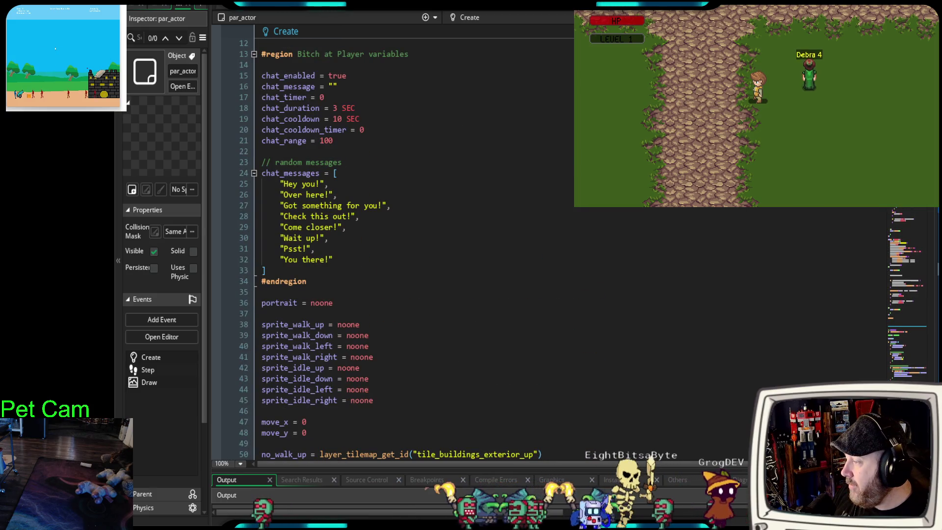
pyautogui.scroll(-20, 393, 245)
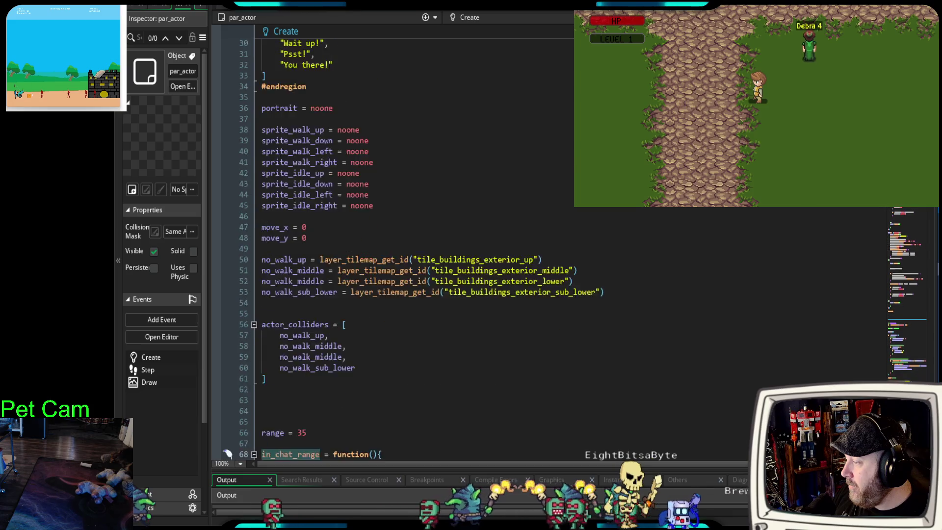
pyautogui.scroll(-20, 392, 246)
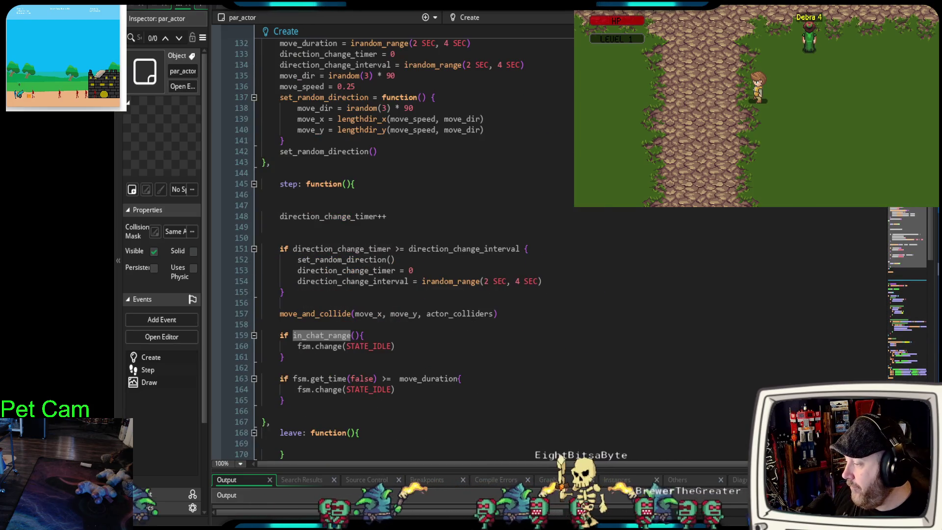
pyautogui.scroll(-6, 393, 245)
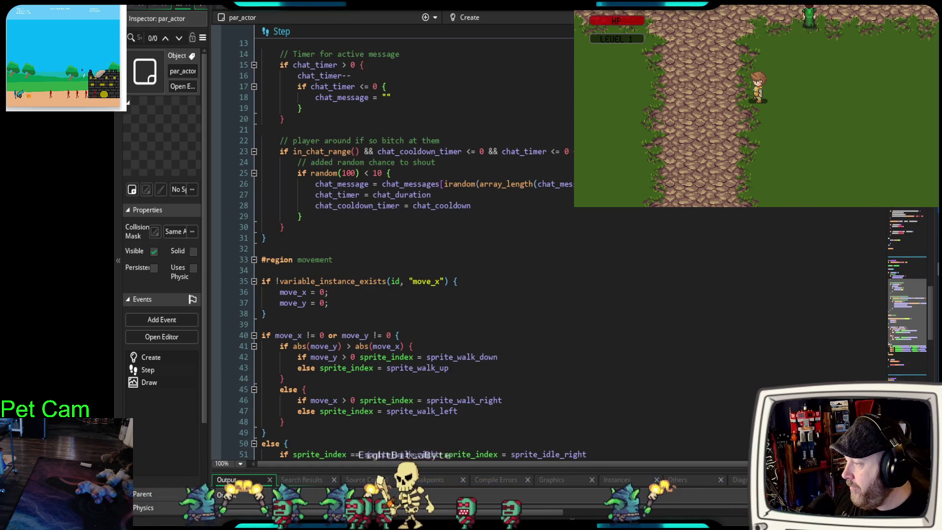
pyautogui.moveTo(302, 217); pyautogui.dragTo(244, 176)
pyautogui.click(344, 227)
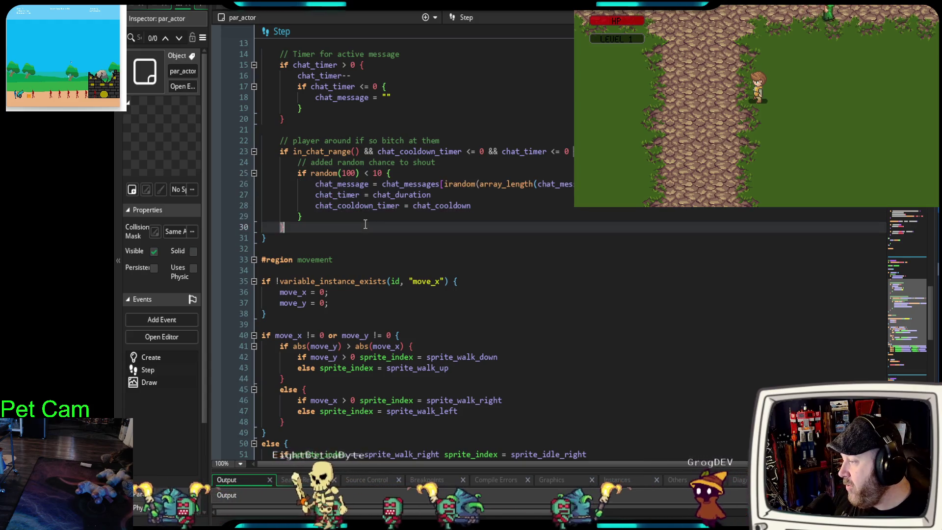
pyautogui.moveTo(401, 173)
pyautogui.mouseDown()
pyautogui.moveTo(307, 173)
pyautogui.moveTo(505, 216)
pyautogui.mouseUp()
pyautogui.click(484, 216)
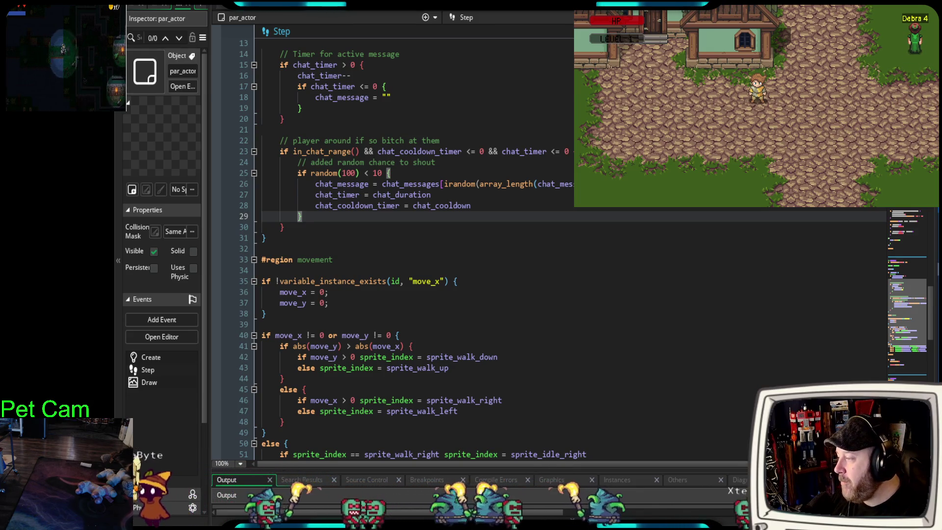
pyautogui.moveTo(383, 173); pyautogui.dragTo(364, 173)
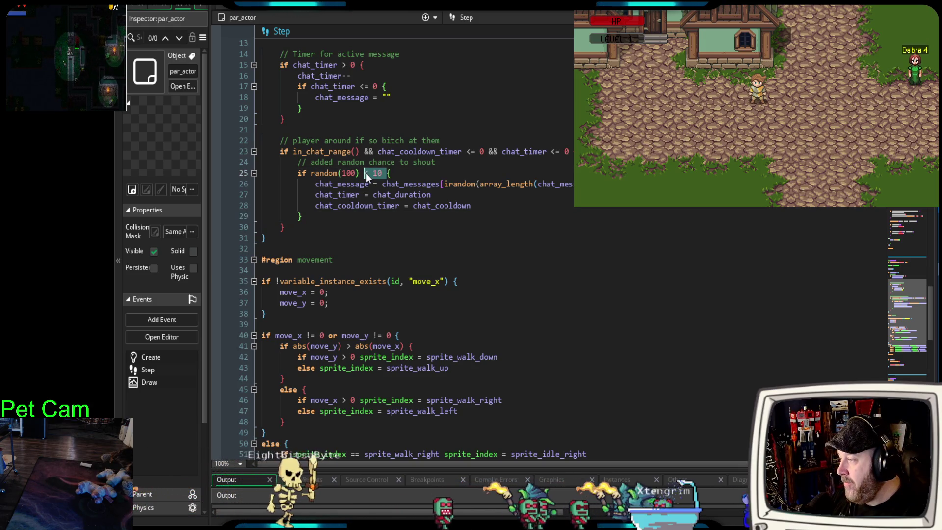
pyautogui.click(378, 175)
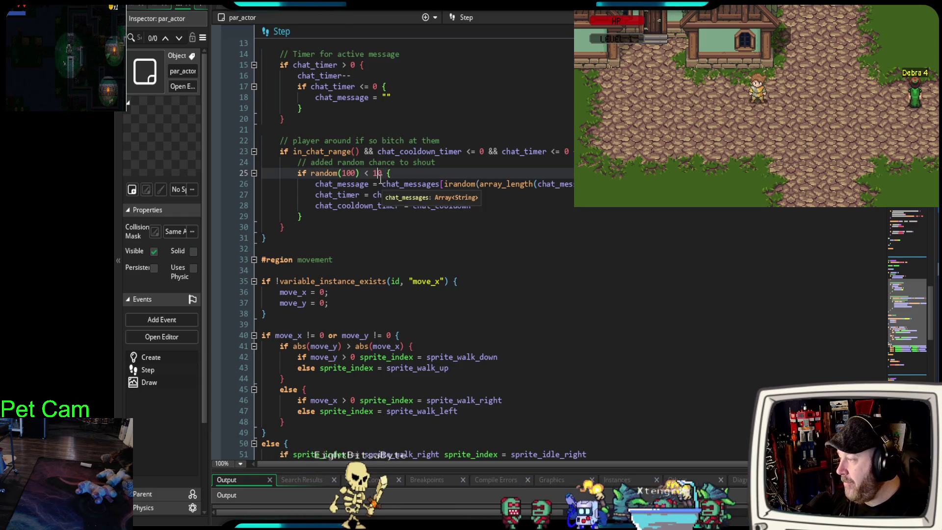
pyautogui.scroll(10, 932, 332)
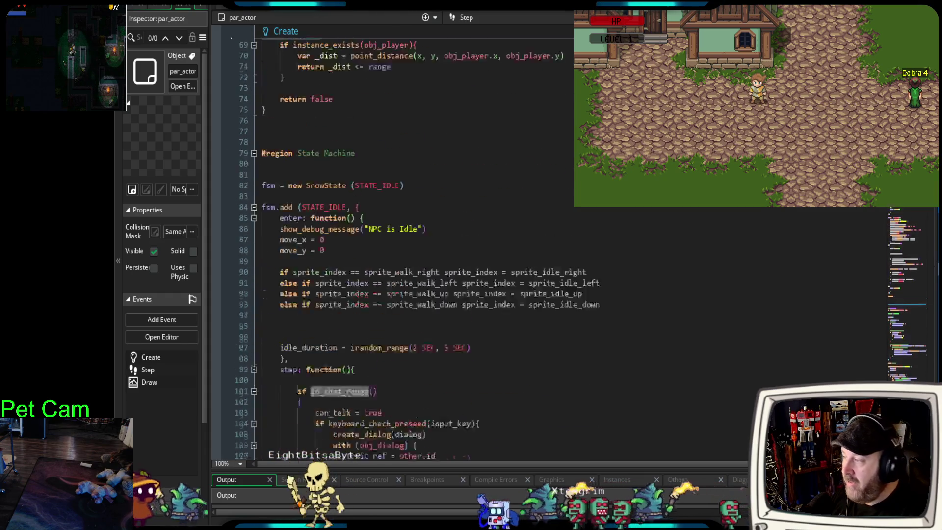
pyautogui.scroll(6, 932, 333)
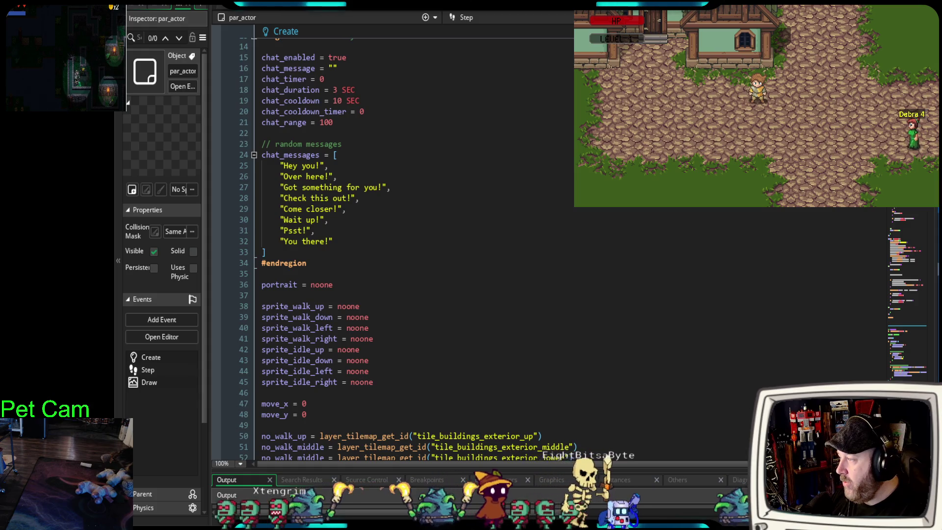
pyautogui.scroll(-20, 938, 339)
pyautogui.scroll(-3, 937, 339)
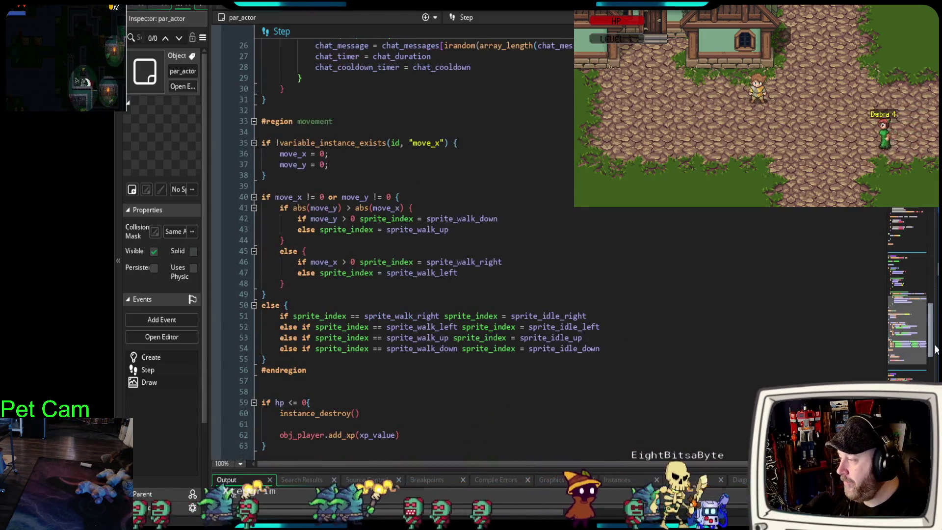
pyautogui.scroll(9, 934, 319)
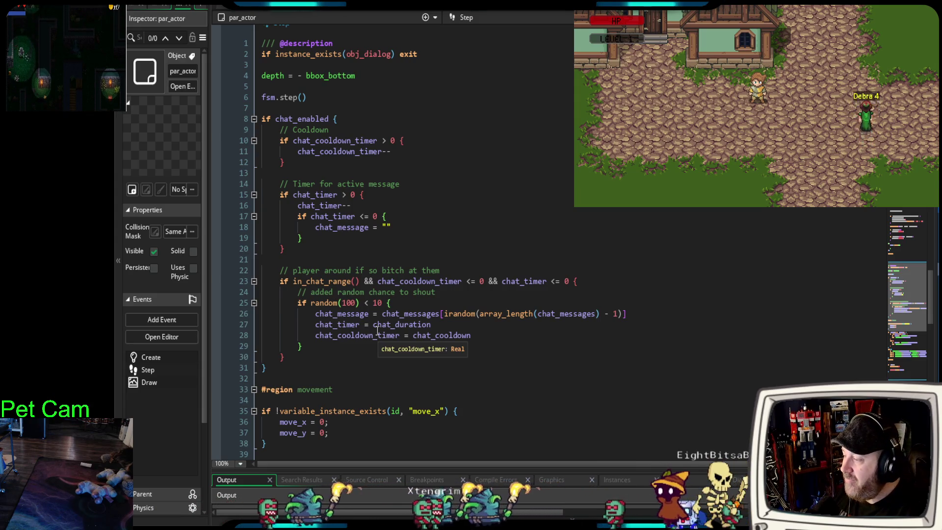
# Place the random chat_message assignment on a new indented line under the shout comment
pyautogui.click(364, 347)
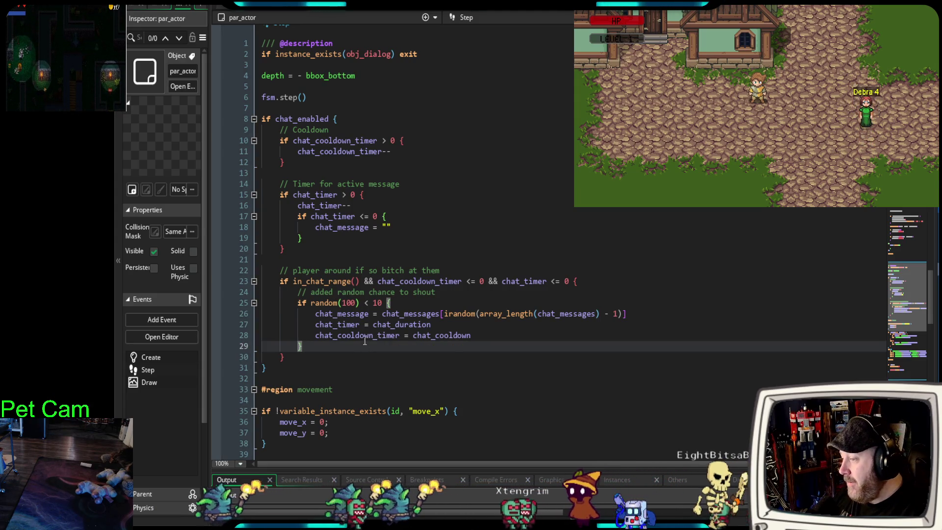
pyautogui.click(309, 316)
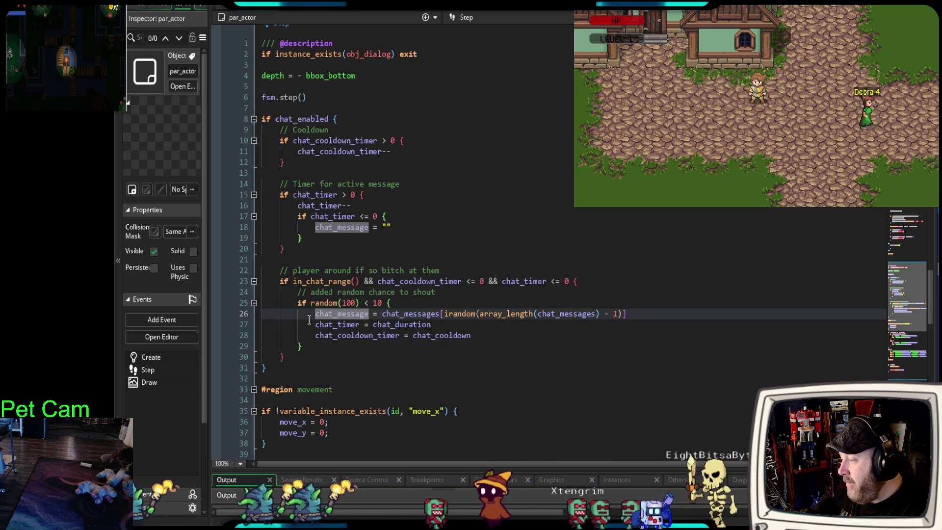
pyautogui.moveTo(627, 313); pyautogui.dragTo(314, 315)
pyautogui.hotkey('ctrl', 'c')
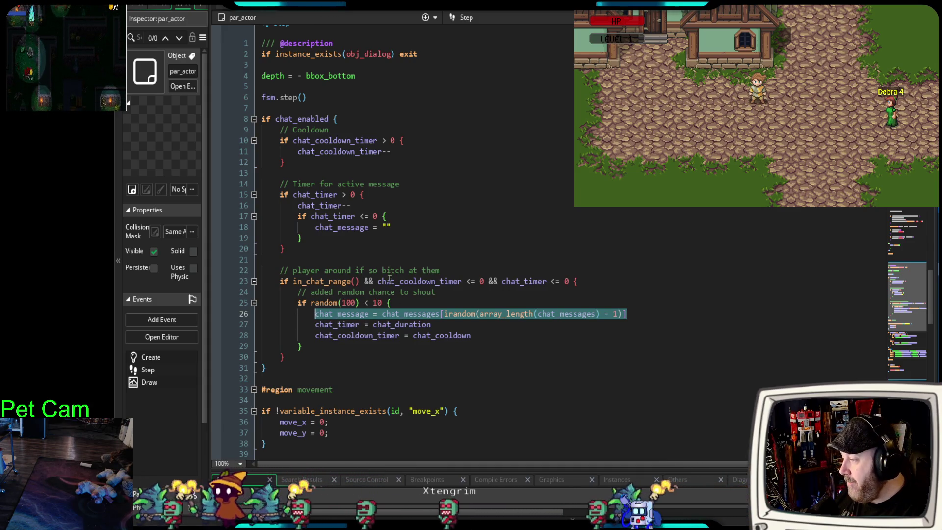
pyautogui.click(447, 292)
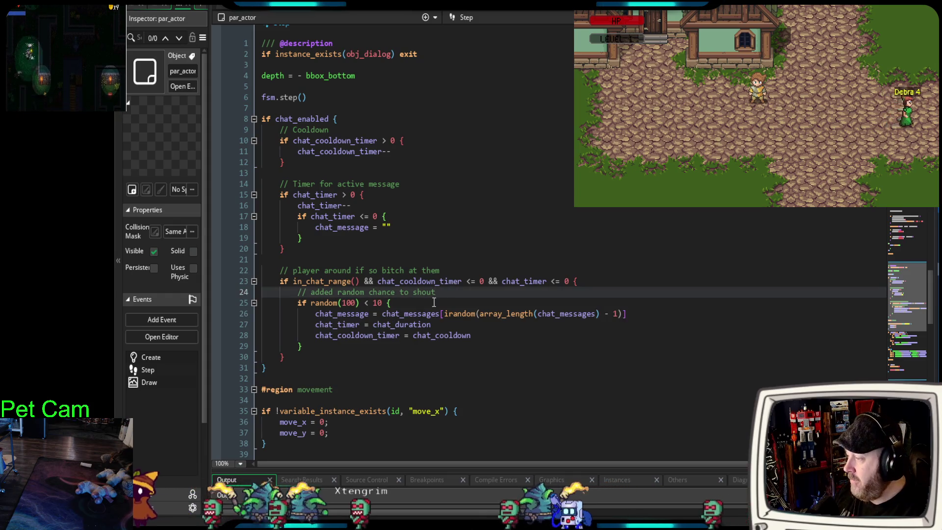
pyautogui.press('Return')
pyautogui.hotkey('ctrl', 'v')
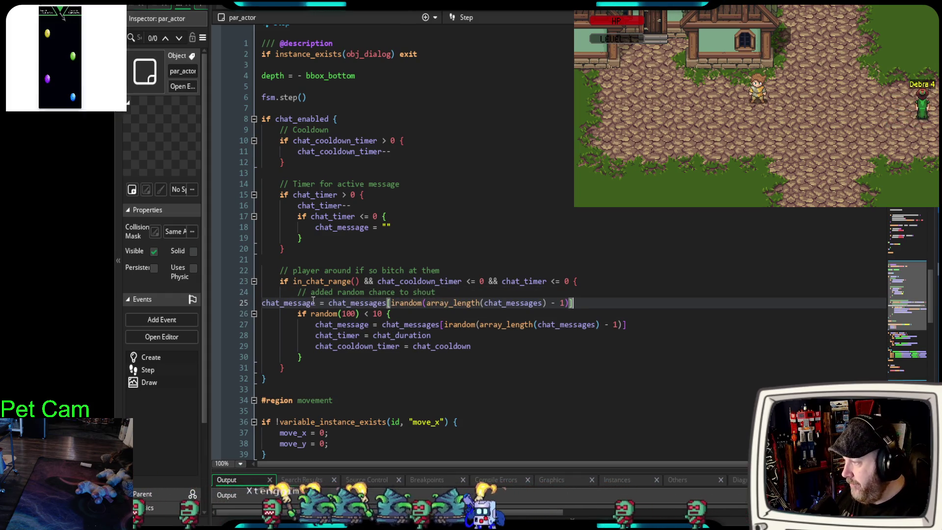
pyautogui.press('Tab')
pyautogui.press('Tab')
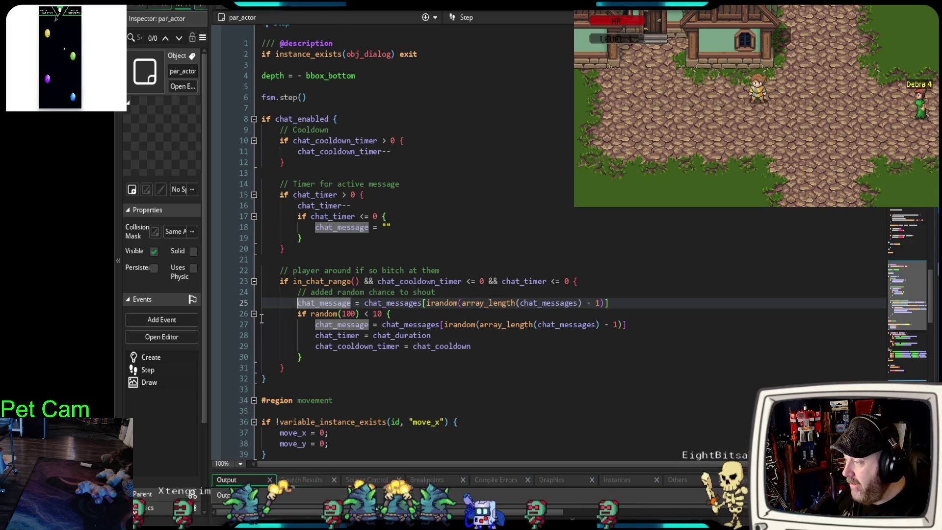
# Comment out the 10% random-chance block on lines 26–30 with Ctrl+K
pyautogui.moveTo(303, 357); pyautogui.dragTo(240, 314)
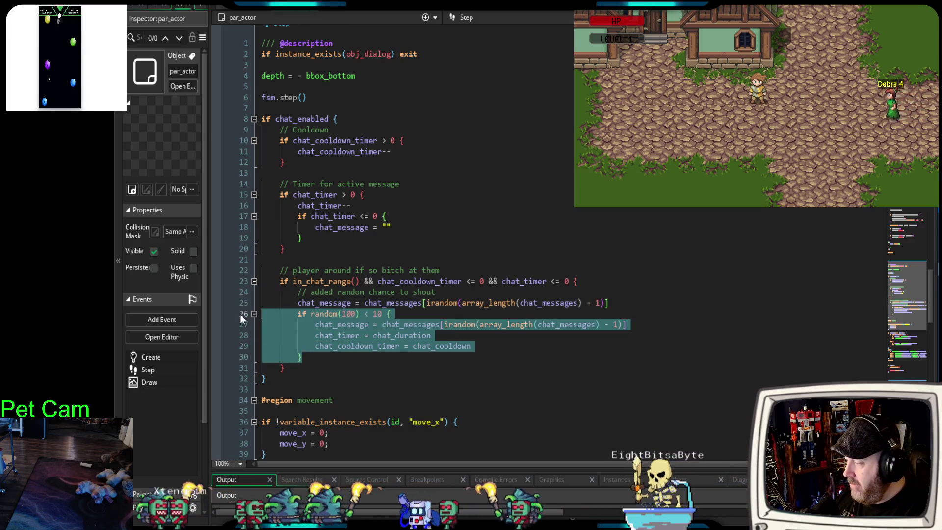
pyautogui.hotkey('ctrl', 'k')
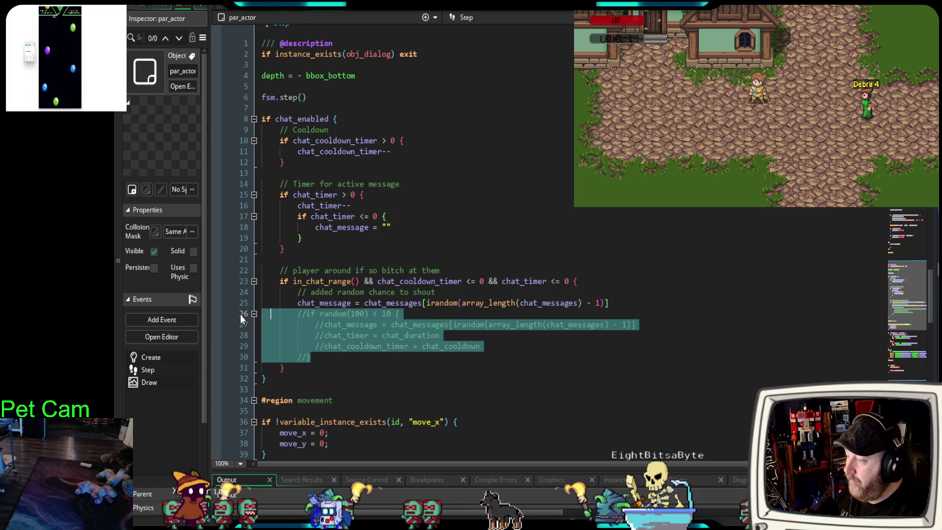
pyautogui.click(456, 359)
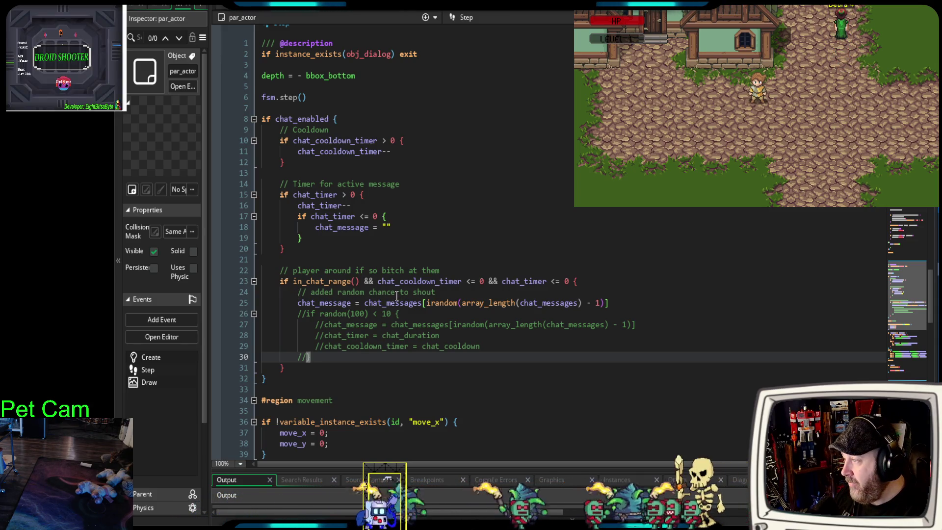
pyautogui.scroll(6, 397, 296)
pyautogui.scroll(-4, 392, 298)
pyautogui.scroll(-2, 388, 298)
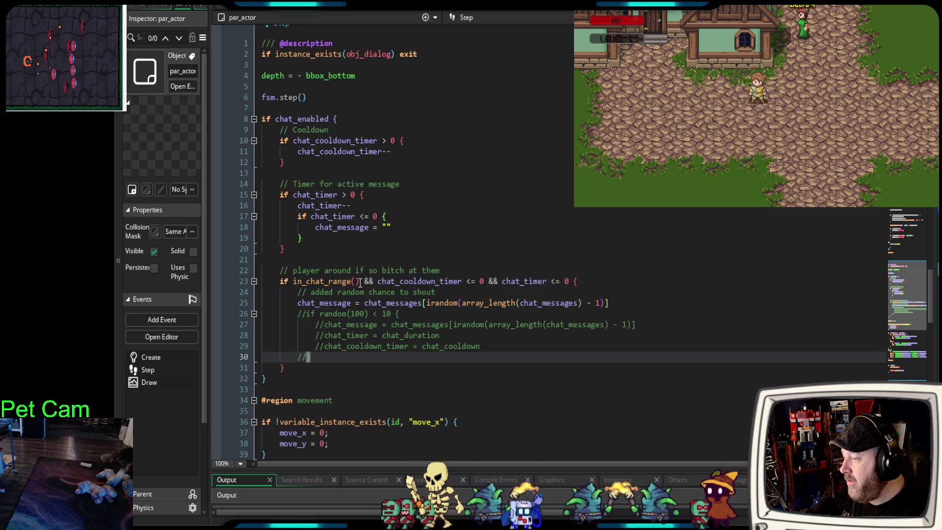
pyautogui.middleClick(300, 281)
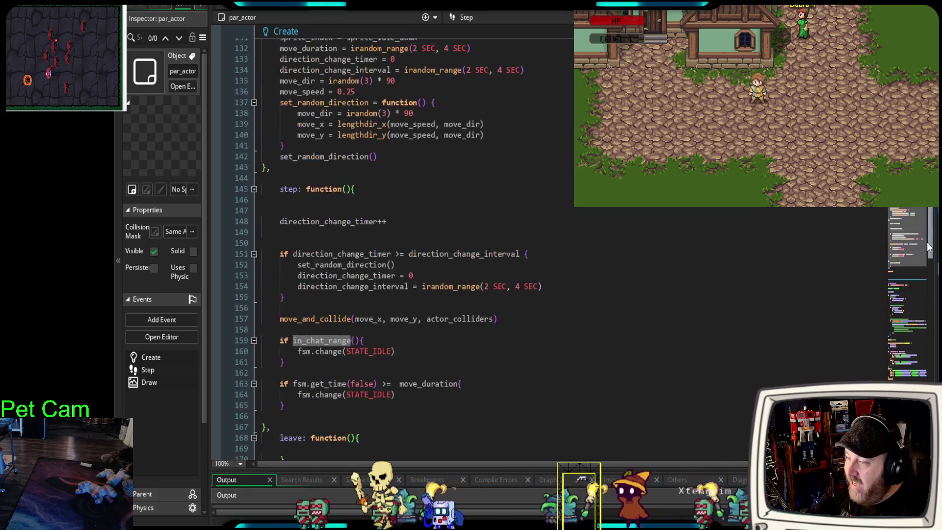
pyautogui.scroll(11, 227, 228)
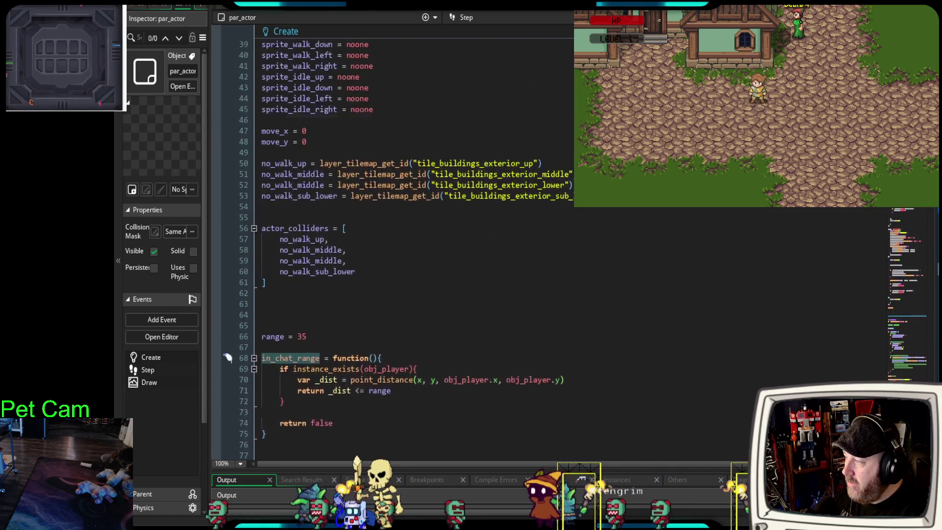
pyautogui.scroll(2, 330, 136)
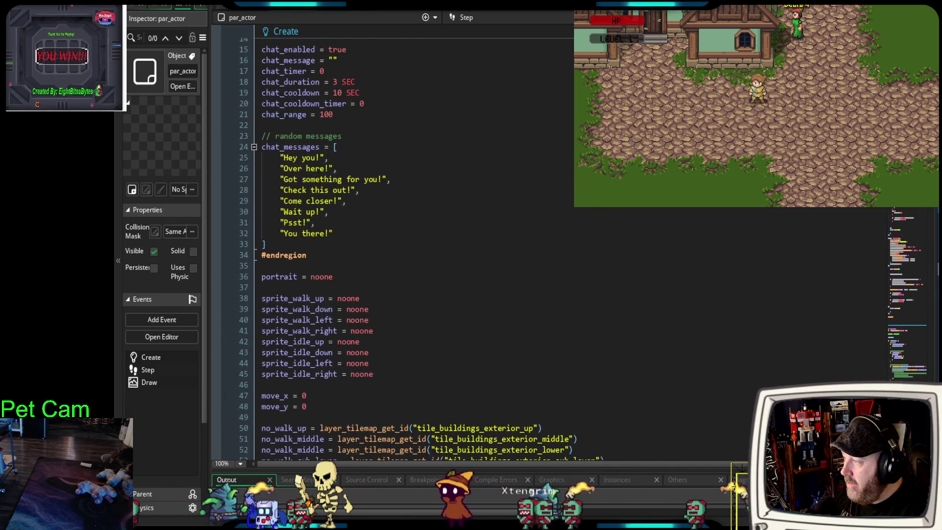
pyautogui.moveTo(337, 133); pyautogui.dragTo(256, 133)
pyautogui.scroll(4, 462, 287)
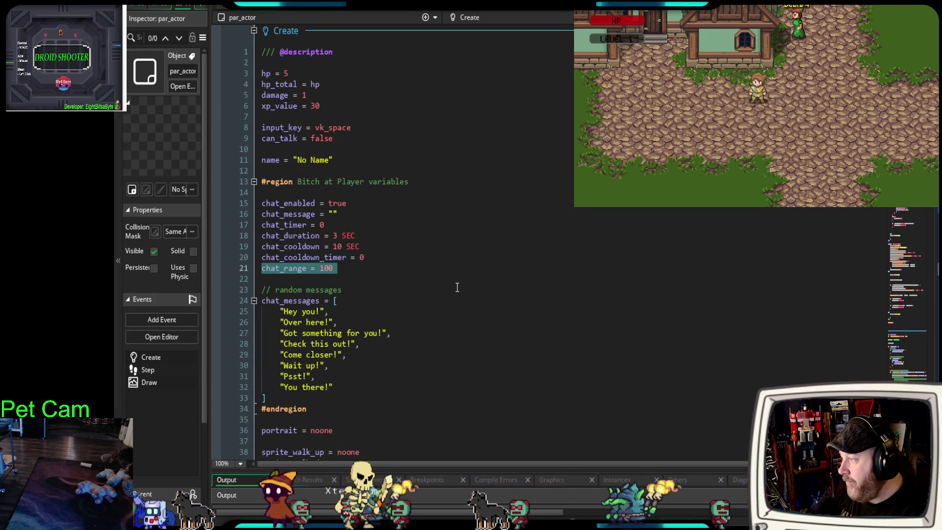
pyautogui.scroll(-18, 454, 292)
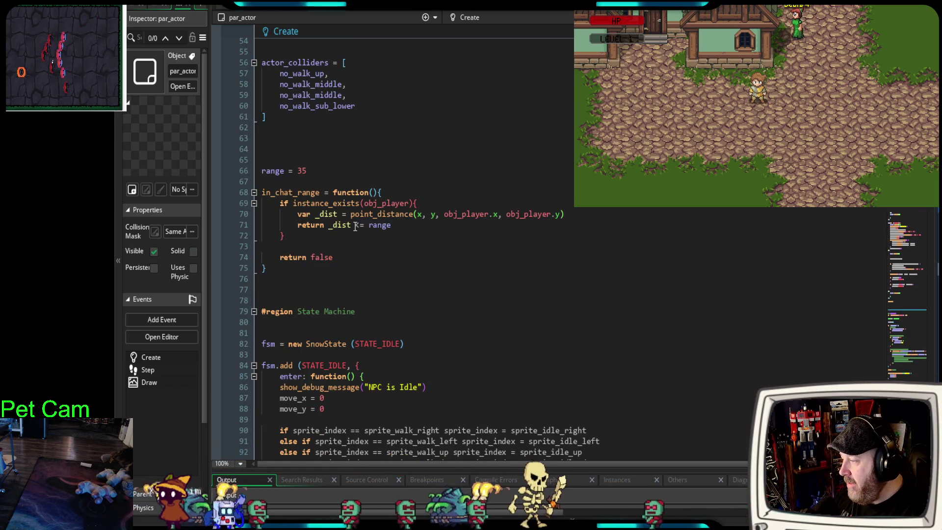
pyautogui.scroll(8, 373, 227)
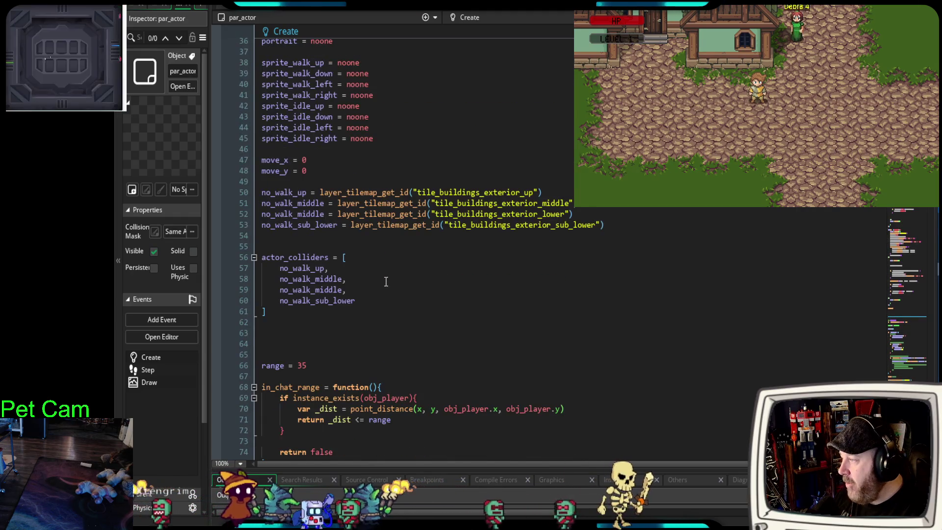
pyautogui.scroll(8, 382, 283)
pyautogui.scroll(-6, 378, 281)
pyautogui.scroll(2, 376, 281)
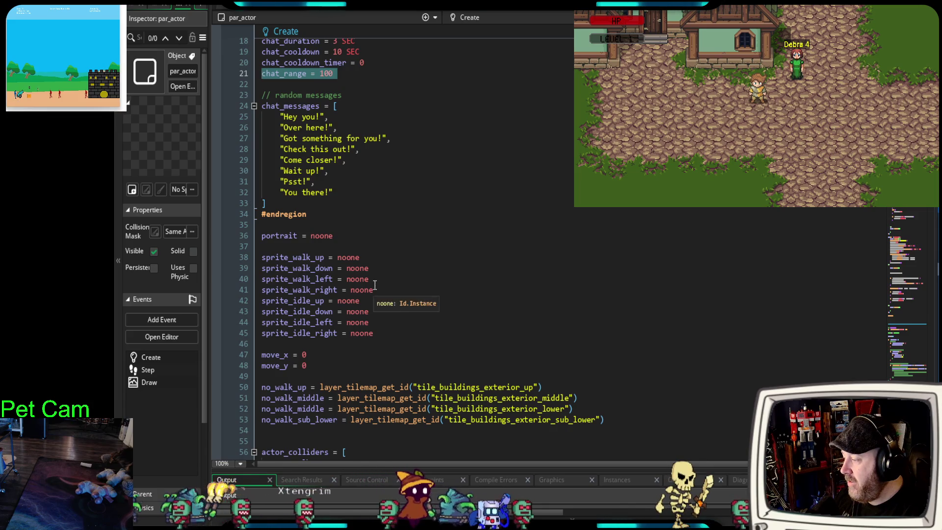
pyautogui.scroll(-6, 375, 285)
pyautogui.scroll(8, 371, 290)
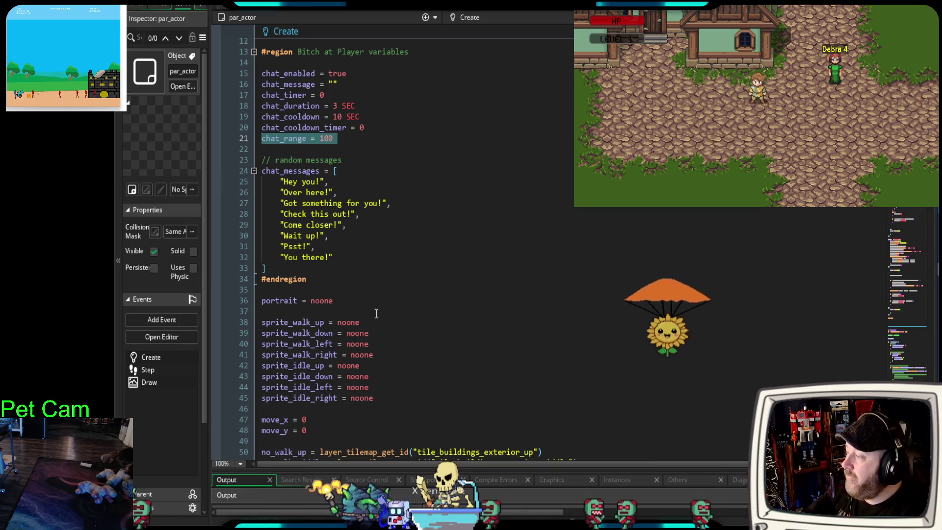
pyautogui.scroll(-4, 375, 313)
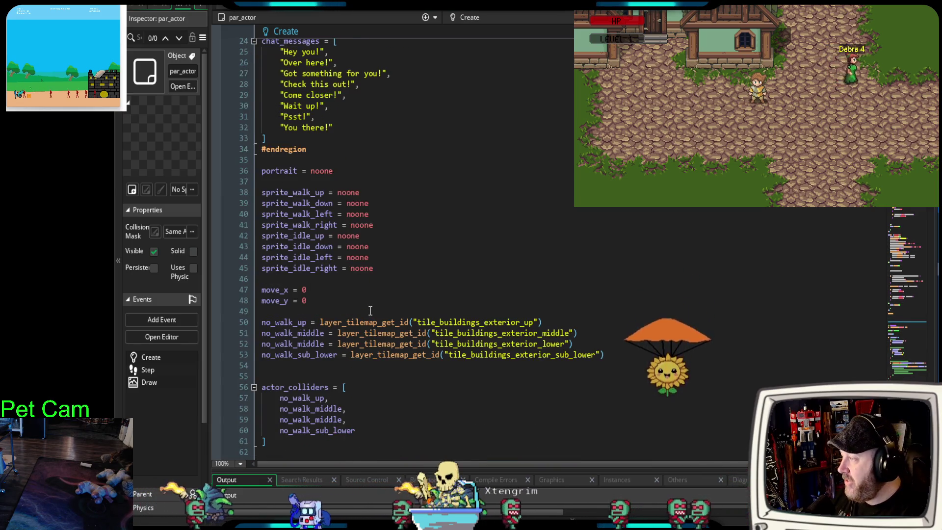
pyautogui.scroll(2, 370, 311)
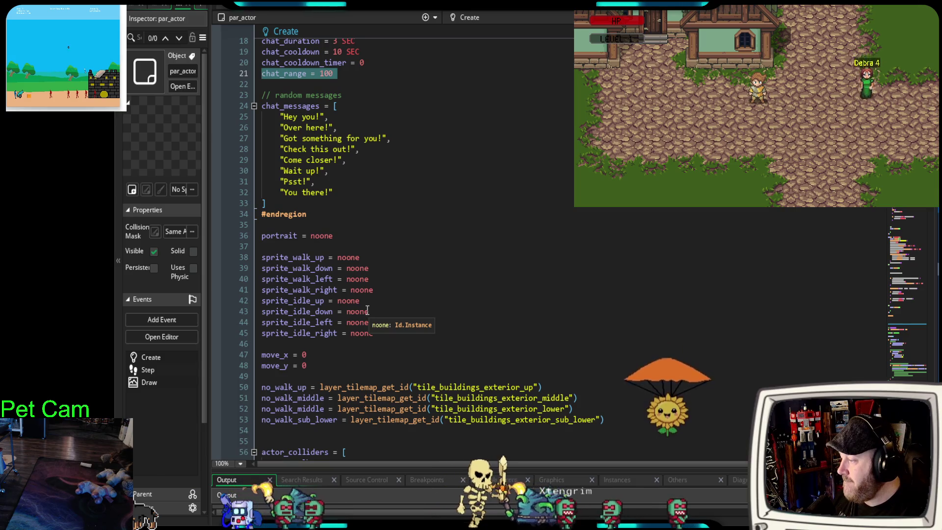
pyautogui.scroll(-20, 373, 305)
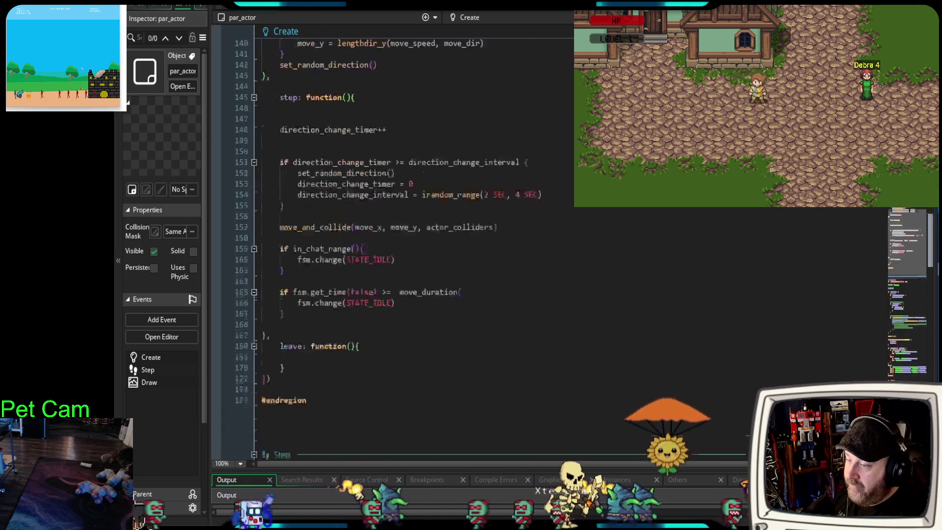
pyautogui.scroll(-14, 373, 305)
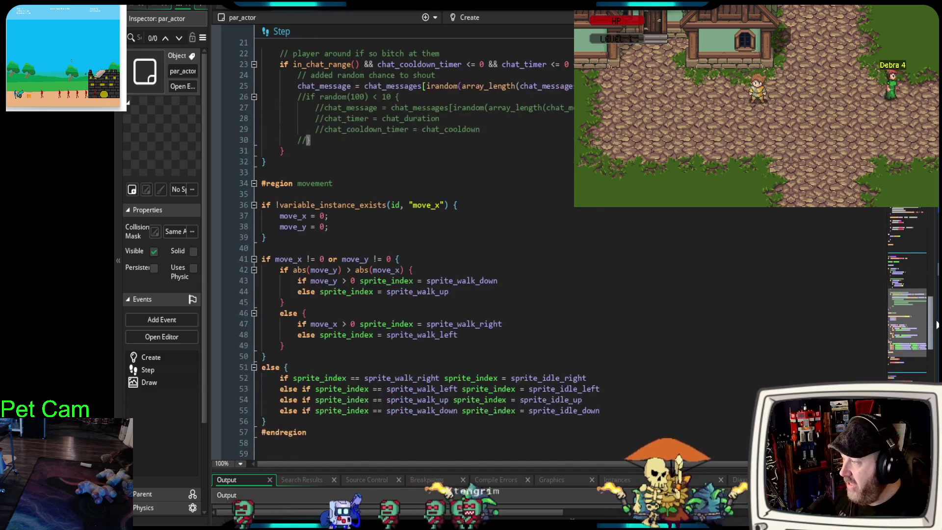
pyautogui.scroll(5, 373, 304)
pyautogui.moveTo(360, 232); pyautogui.dragTo(297, 231)
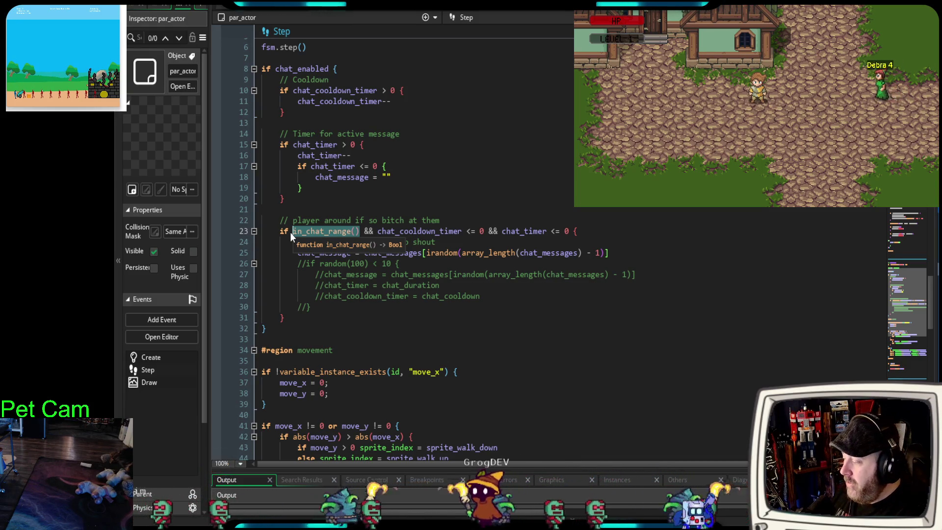
# Replace the in_chat_range() call on line 23 with chat_range
pyautogui.press('BackSpace')
pyautogui.write('cha')
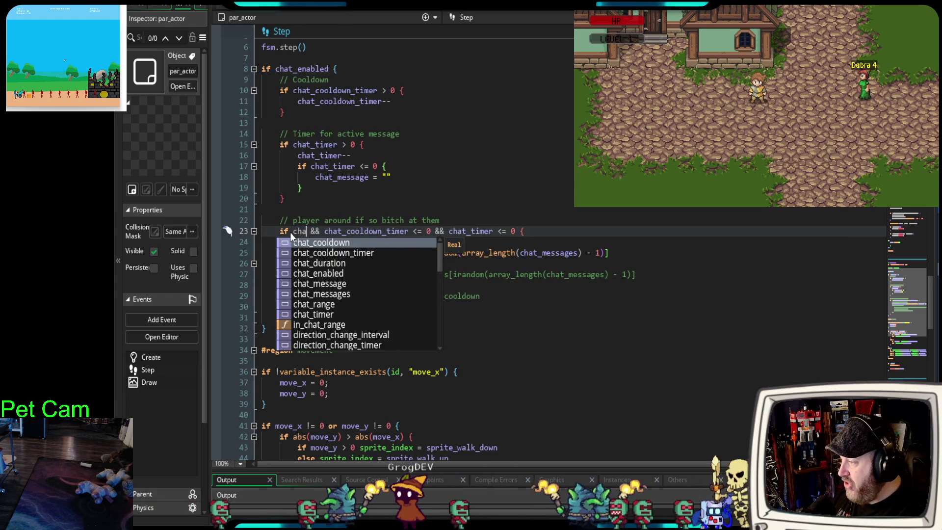
pyautogui.write('t_range')
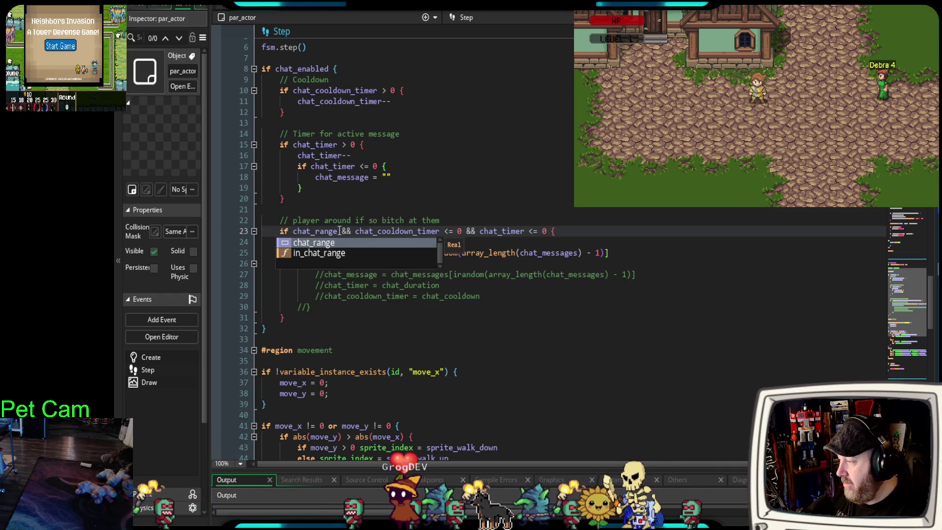
pyautogui.press('Escape')
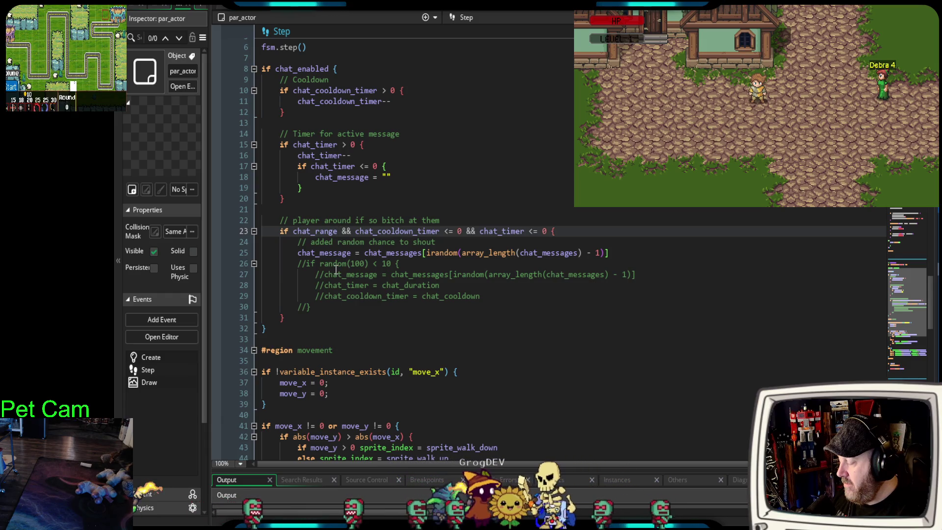